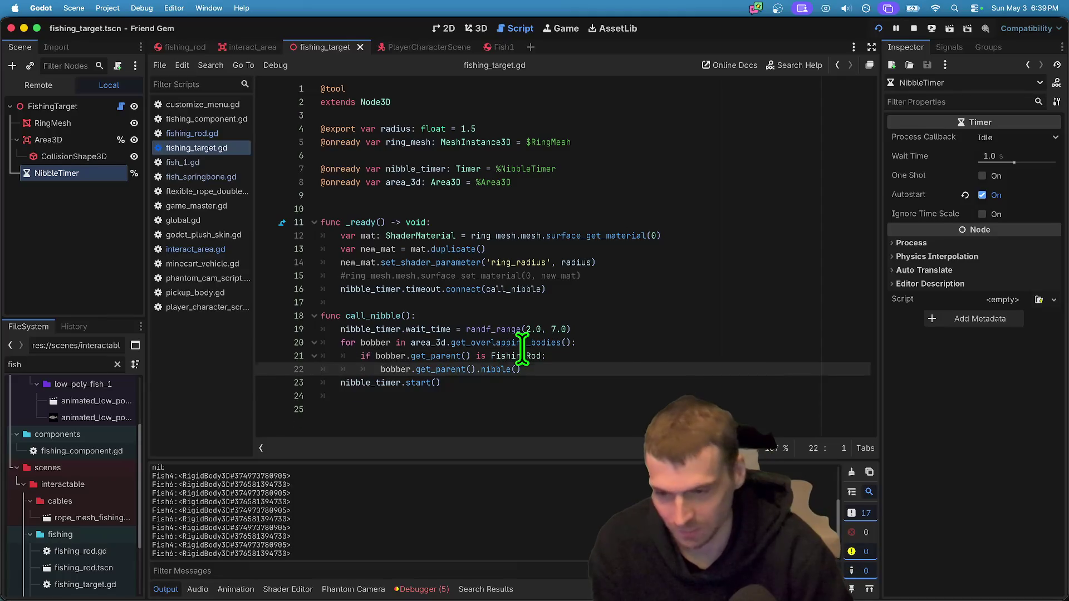
Add print(bobber) inside the if block in fishing_target.gd.
key(Tab)
text(print(bobber))
key(Down)
key(Home)
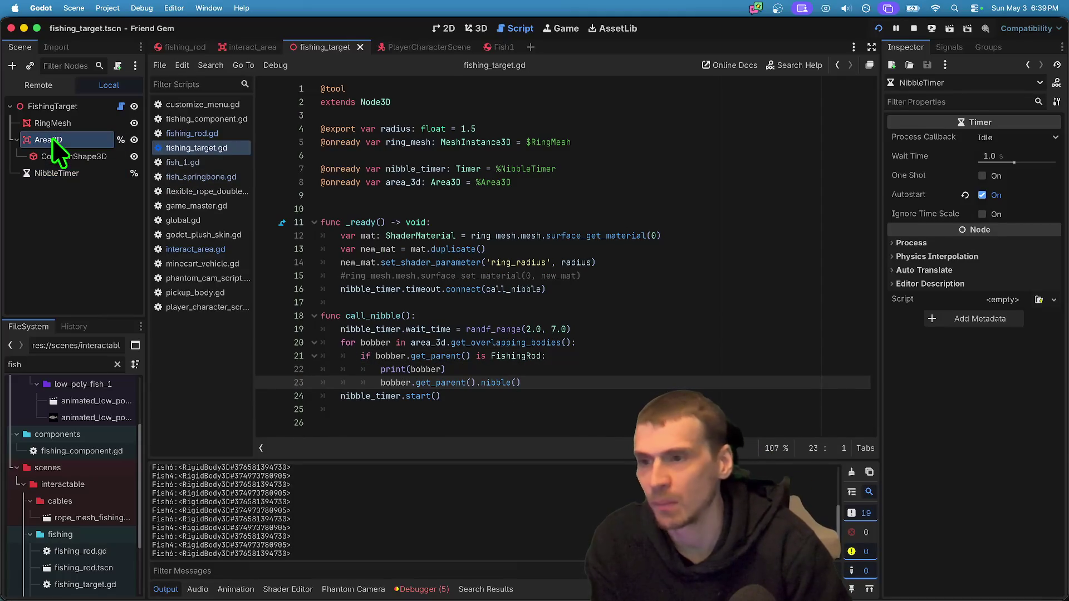
In _ready, add an area_3d.set_collision_mask_value call after the timeout connect line.
click(52, 138)
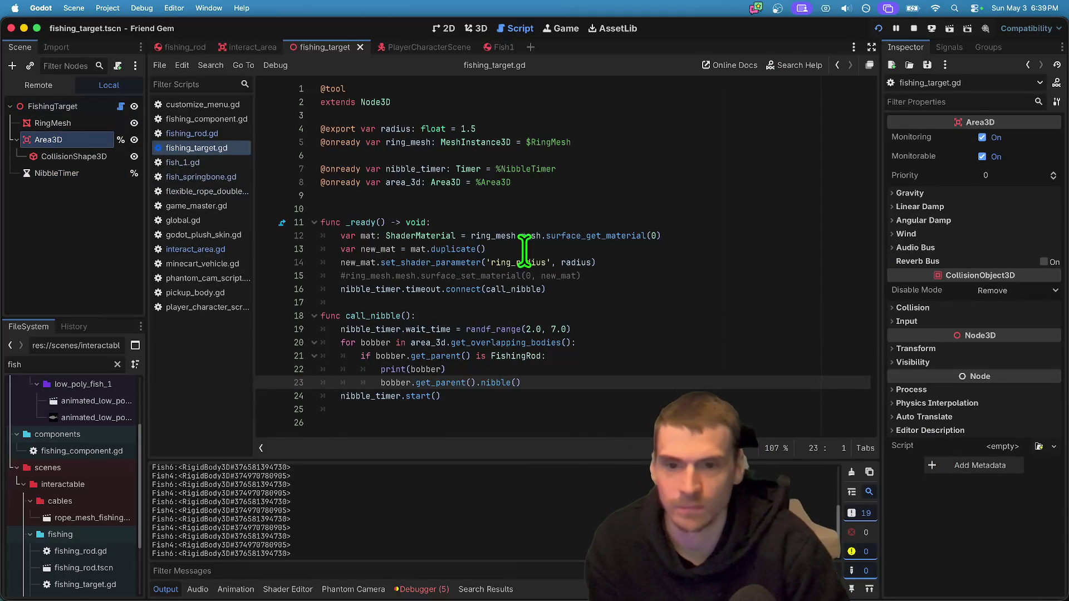
click(661, 275)
key(Down)
key(Return)
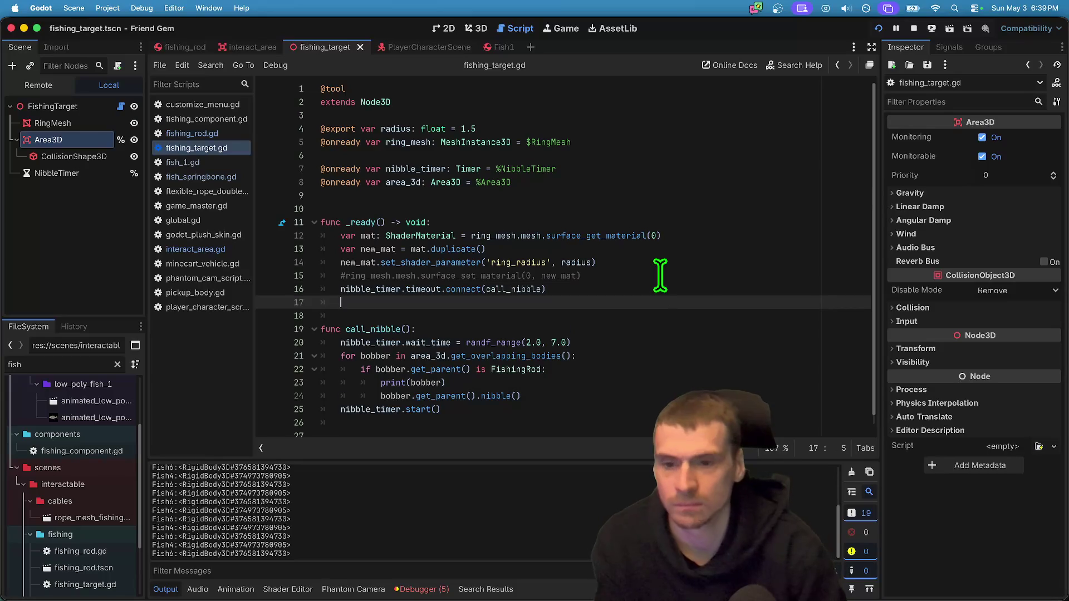
key(Return)
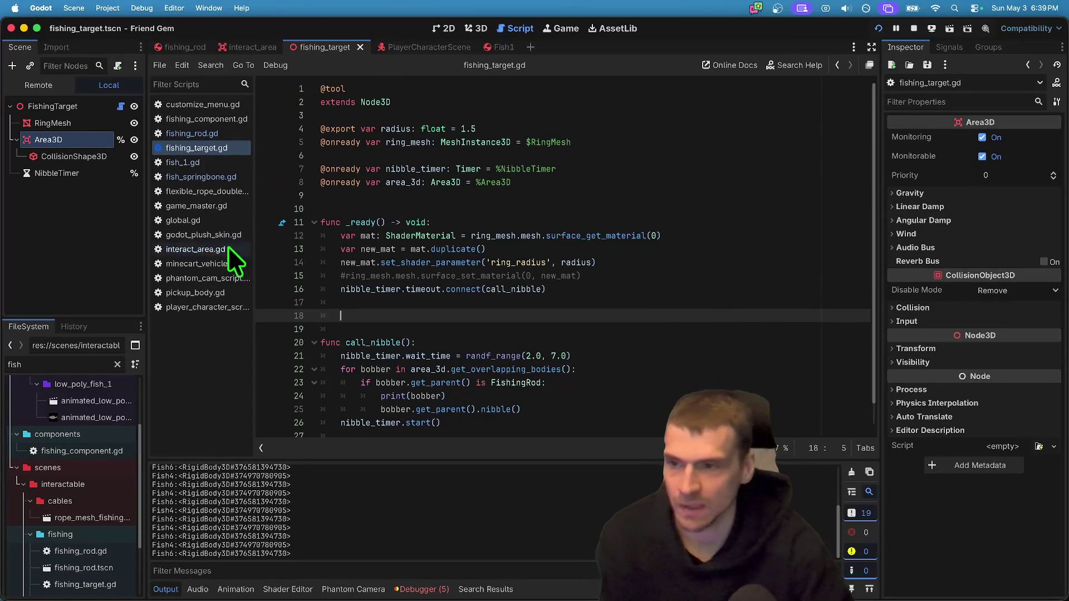
text(area_)
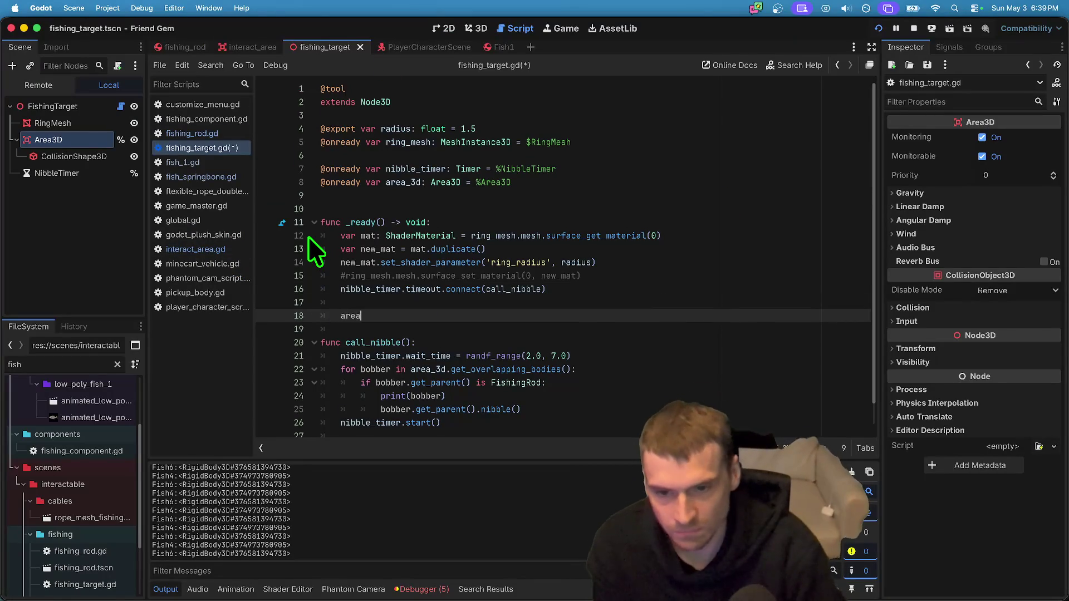
key(Return)
text(.set_)
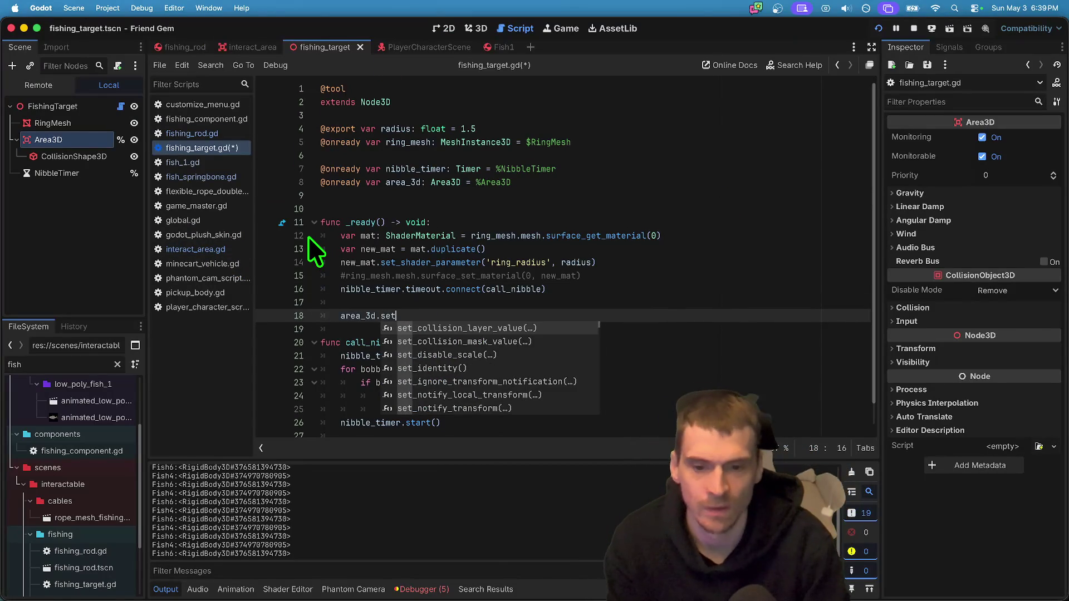
key(Down)
key(Return)
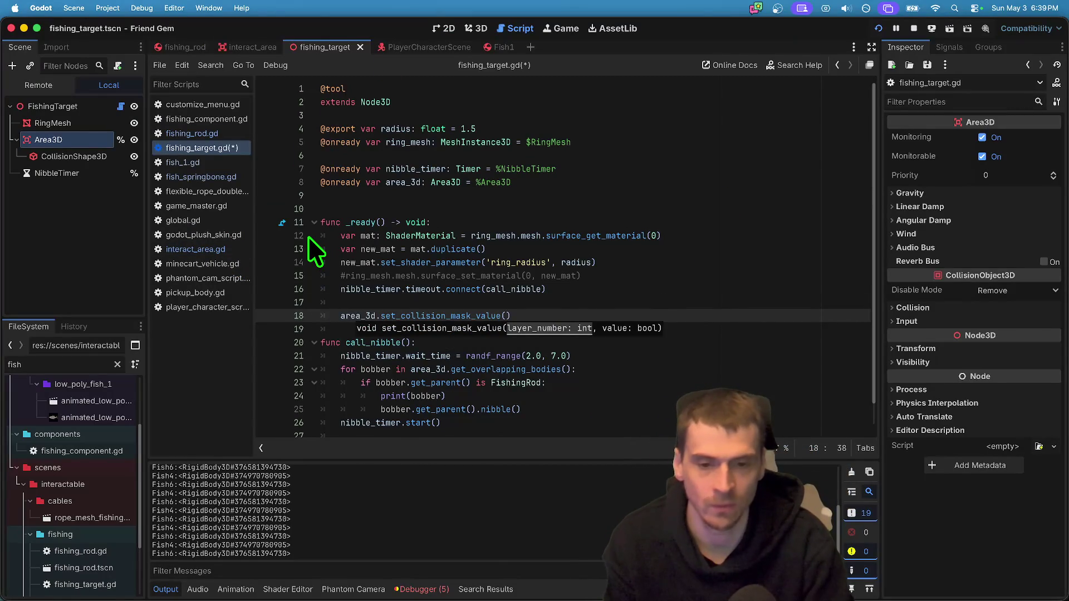
Duplicate the collision line into set_collision_layer_value(1,false), set_collision_mask_value(1,false) and a third line.
text(1, false)
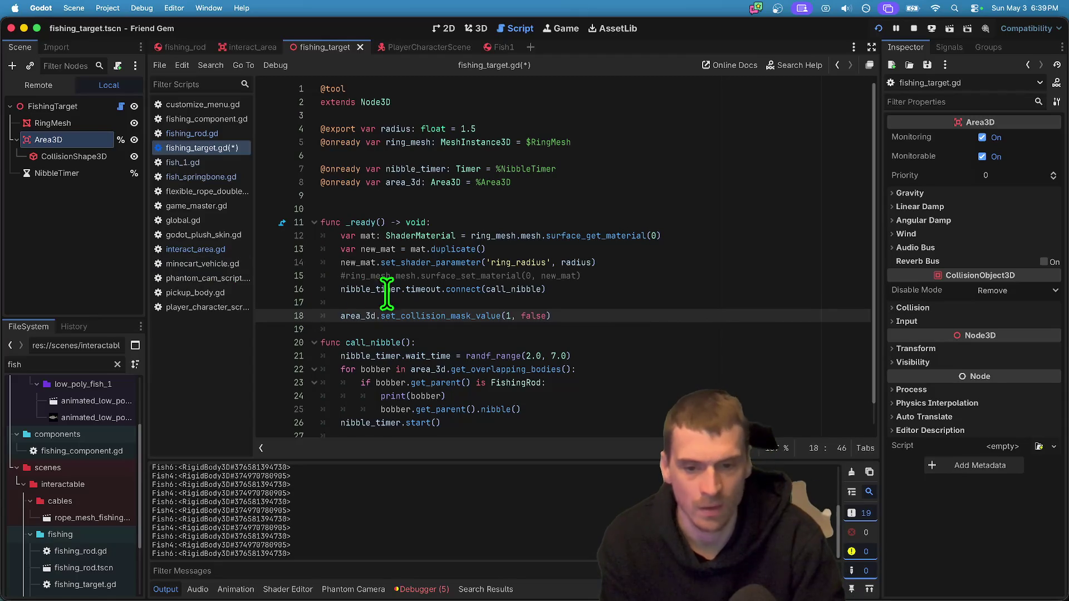
triple_click(393, 318)
key(cmd+c)
key(Left)
key(Return)
key(cmd+v)
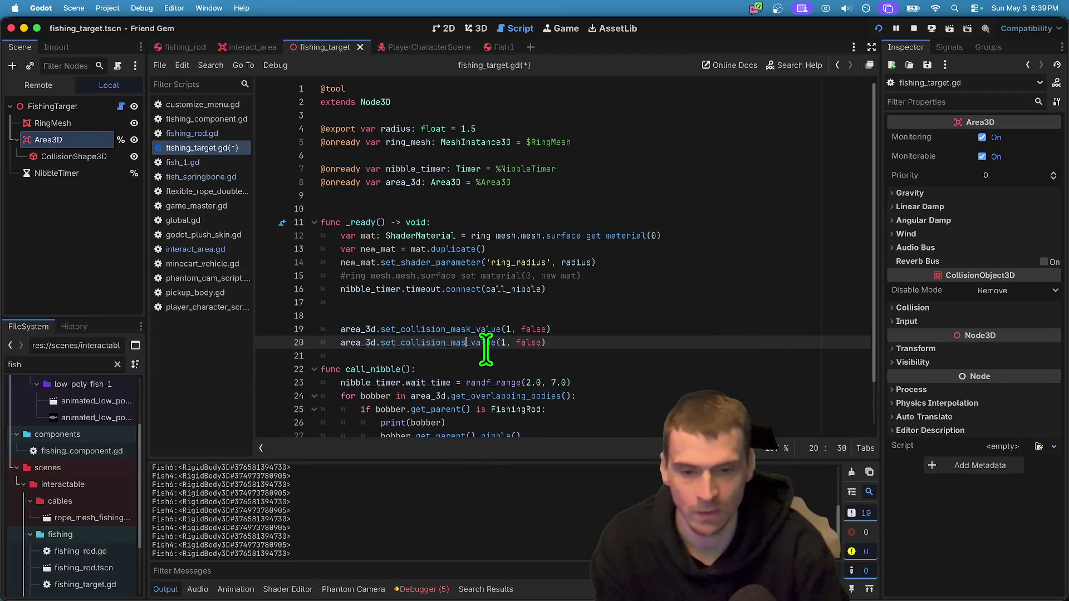
triple_click(582, 336)
key(Left)
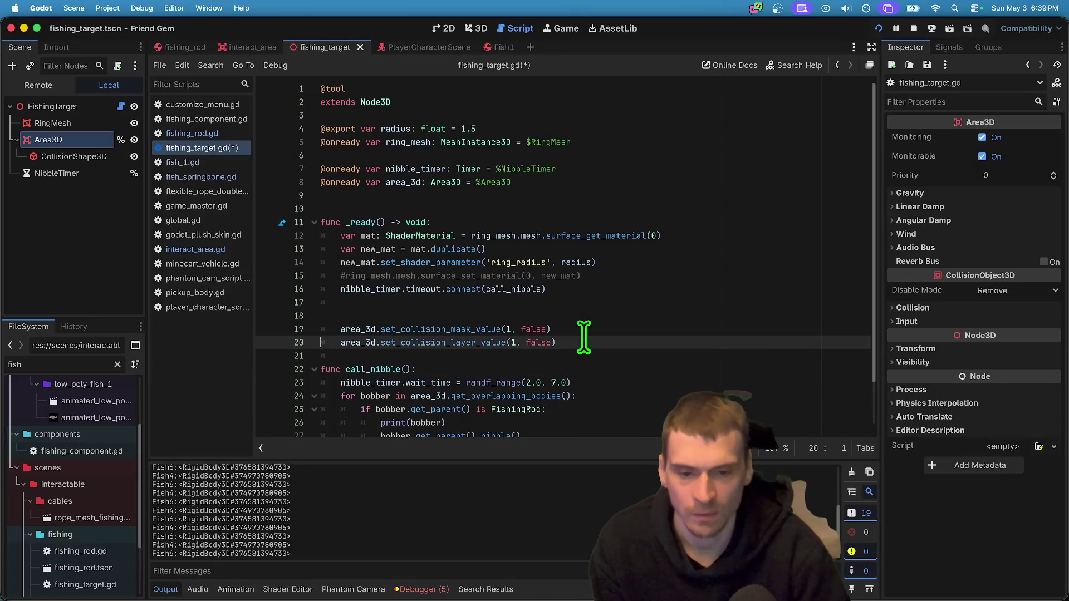
key(alt+Up)
key(Down)
key(alt+shift+Down)
Make the third line set_collision_mask_value(Global.LAYER.Interactable, true) and remove the extra blank line.
click(548, 356)
text((5), false))
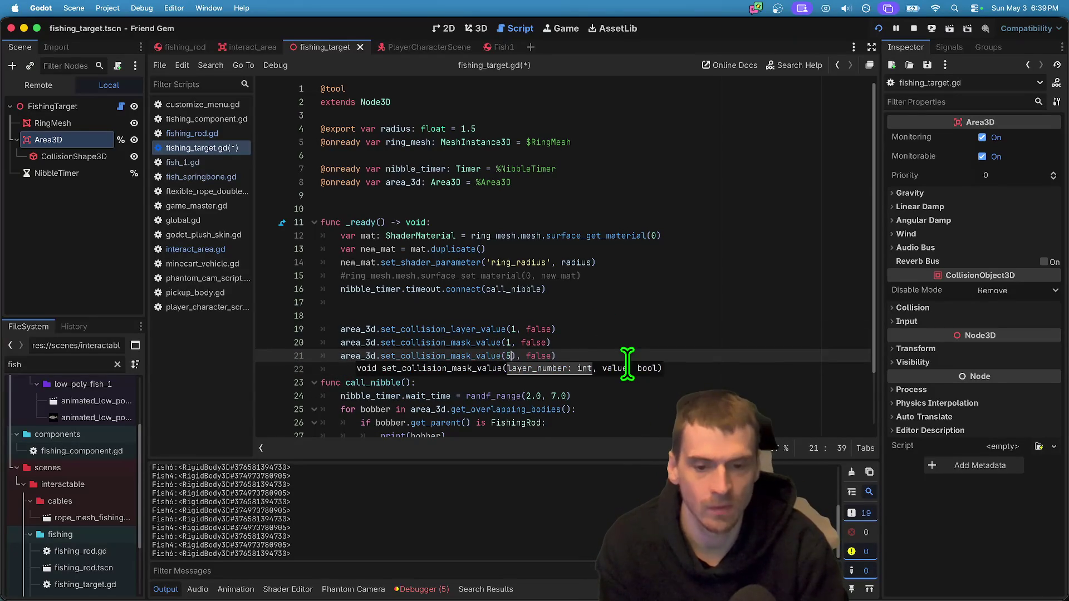
key(BackSpace)
key(End)
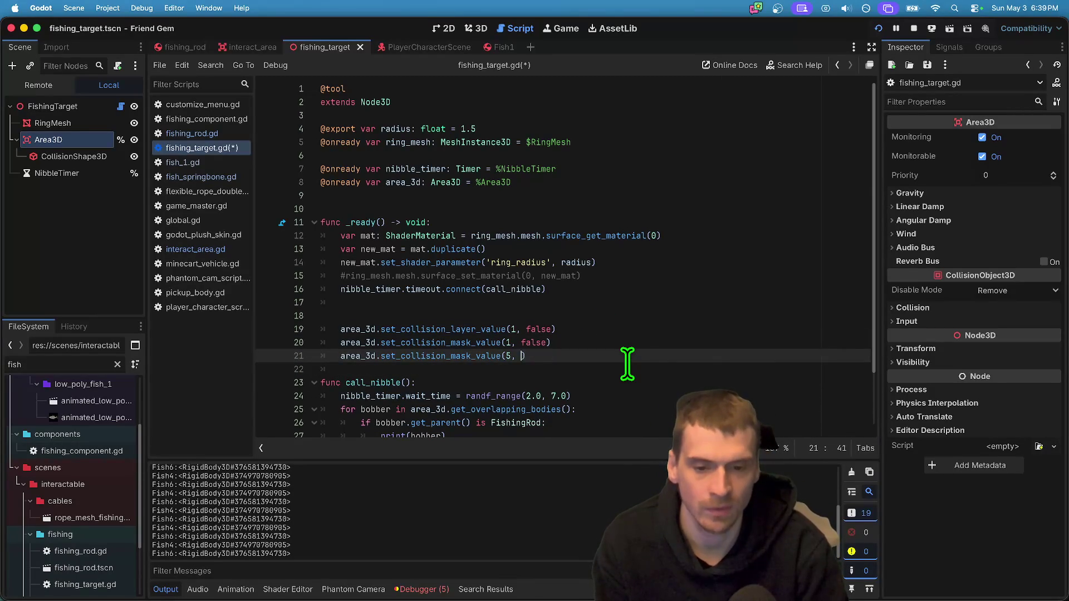
key(BackSpace)
key(BackSpace)
key(BackSpace)
text(GLobal.layer)
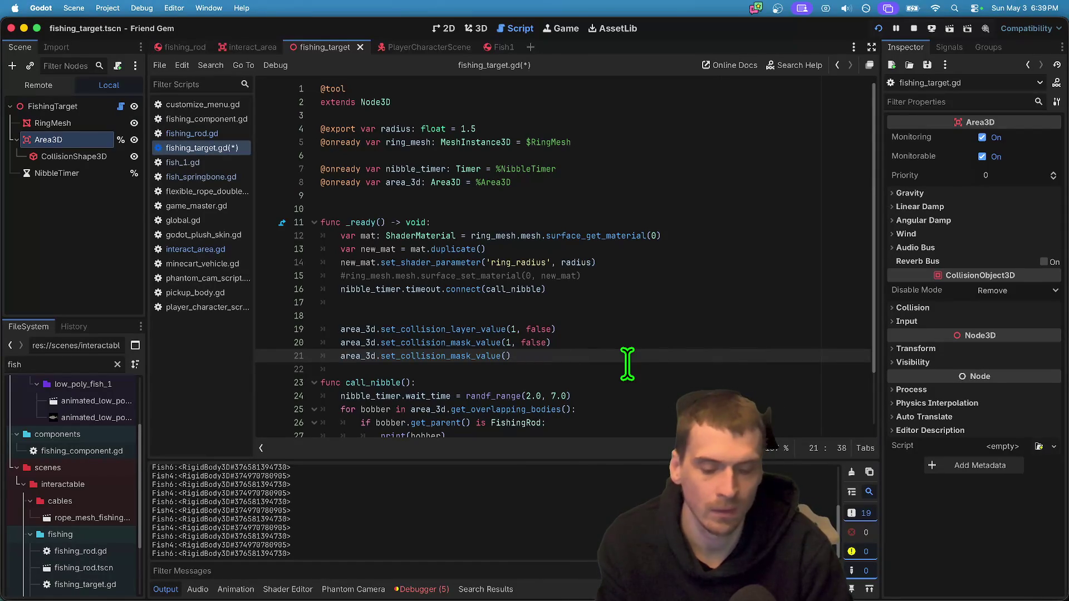
text(al.la)
key(Return)
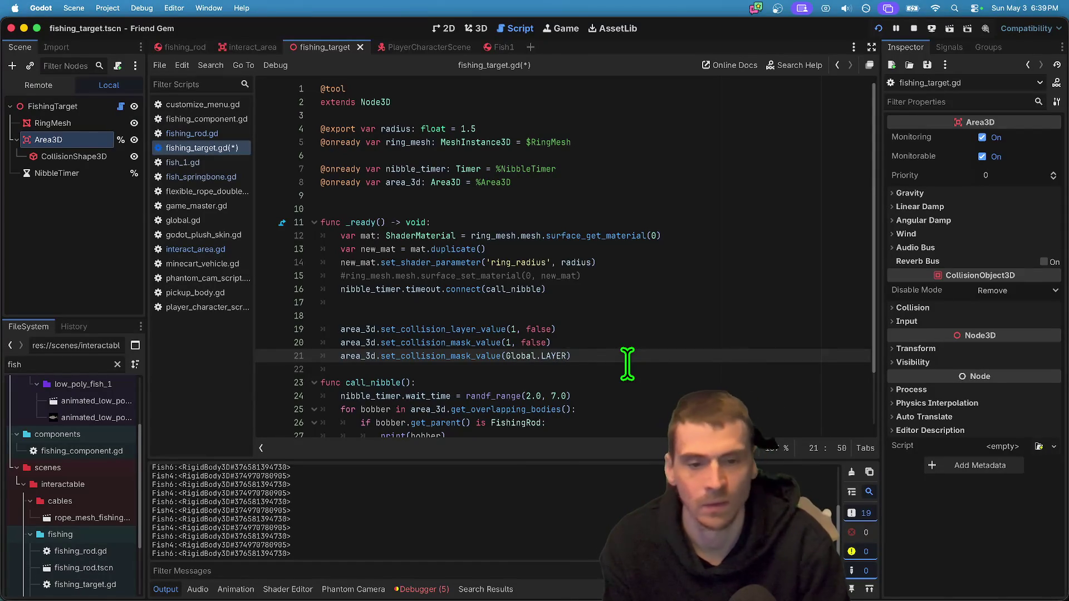
text(.in)
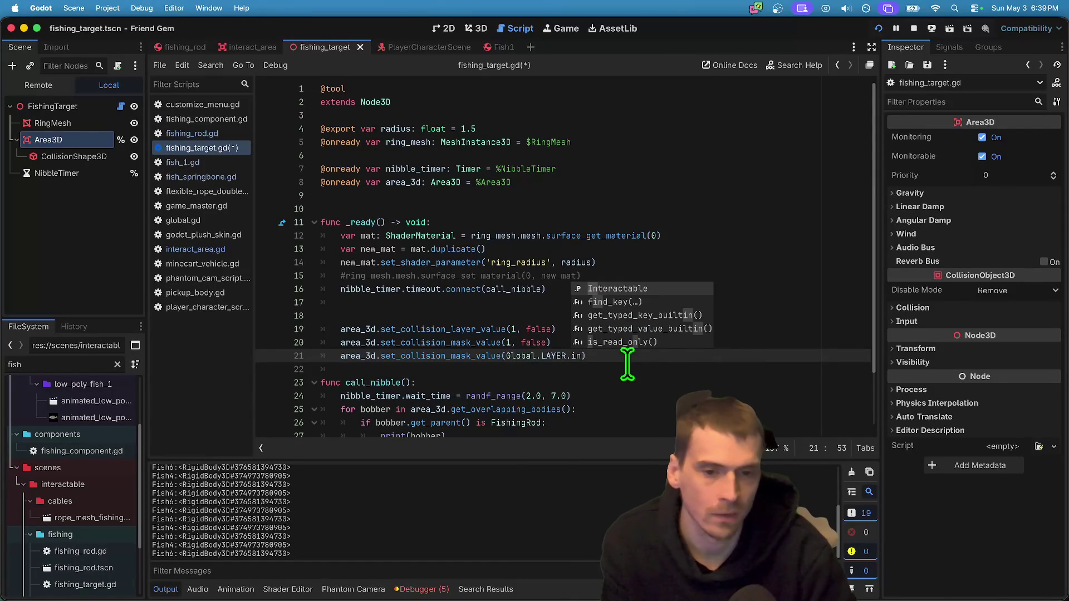
key(Return)
text(, true)
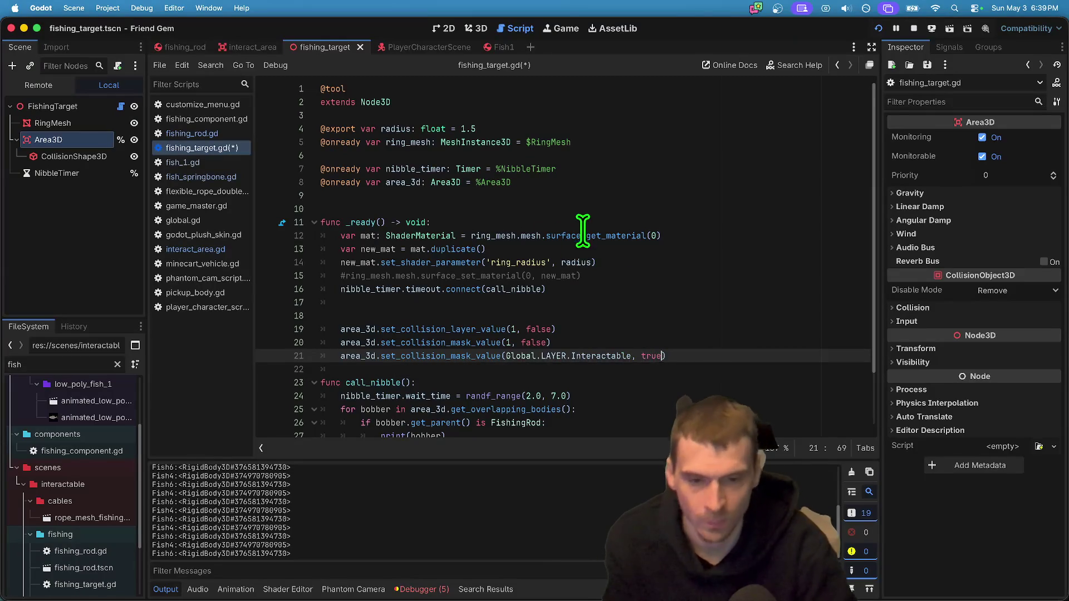
click(658, 302)
key(BackSpace)
key(Delete)
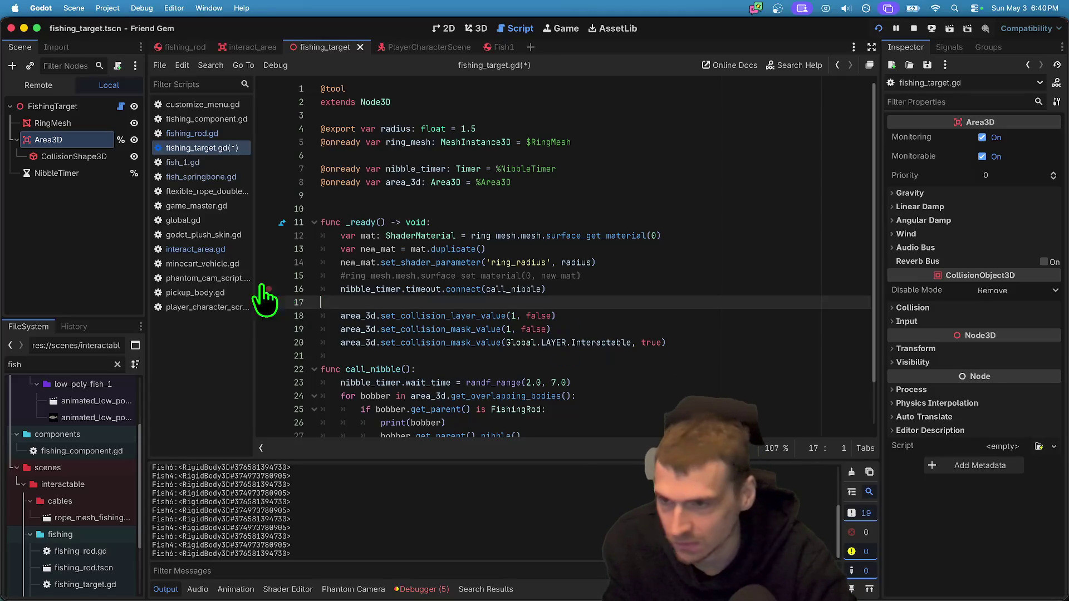
Check the fish log lines in Output and Area3D's collision settings, then open the fishing_rod scene.
click(38, 243)
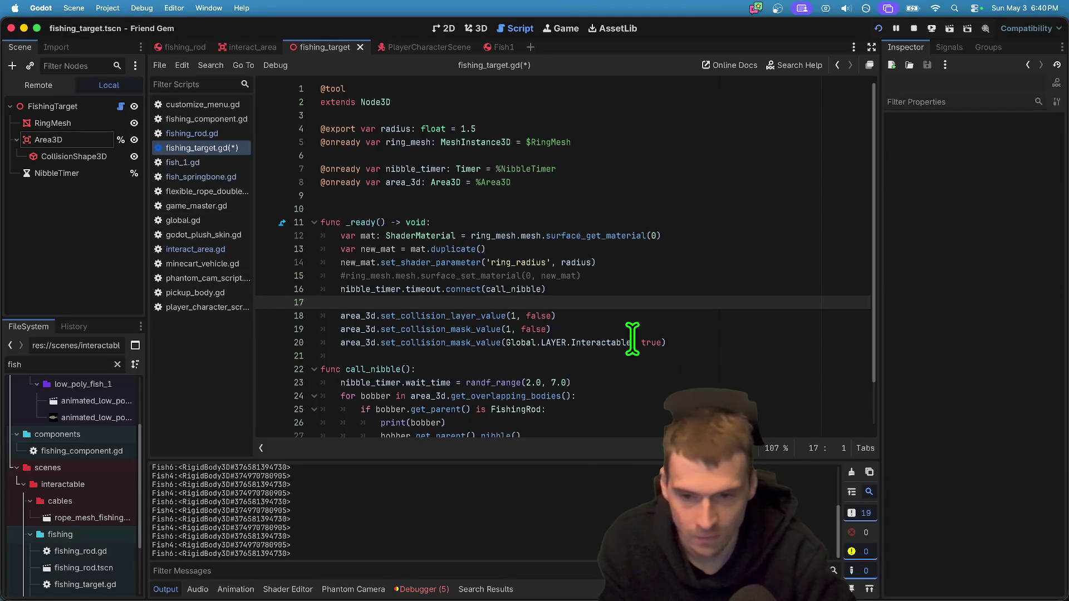
drag(175, 467, 274, 528)
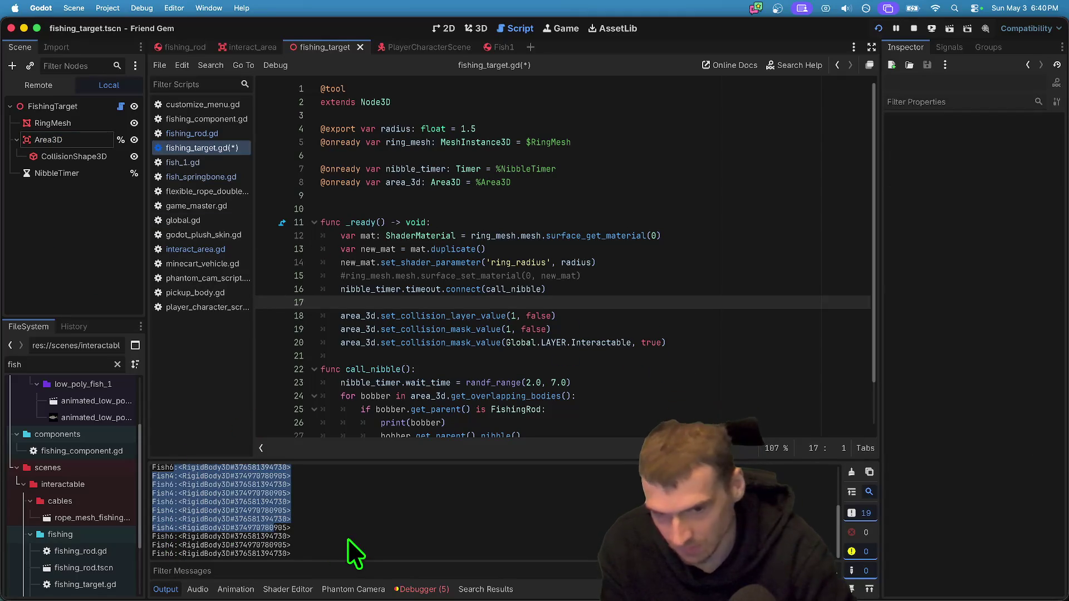
scroll(530, 326, down, 2)
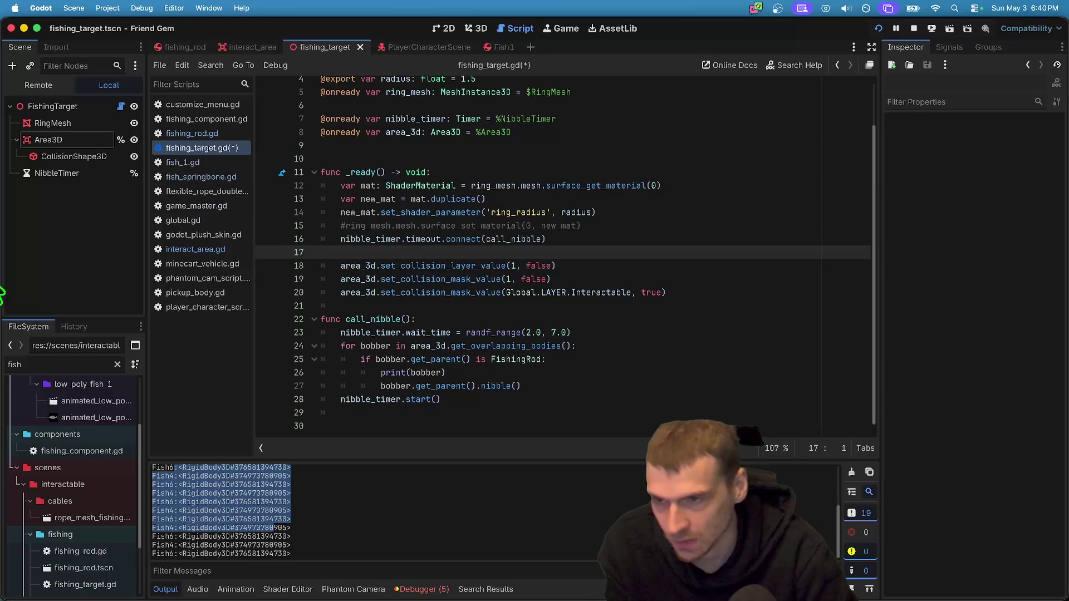
click(52, 139)
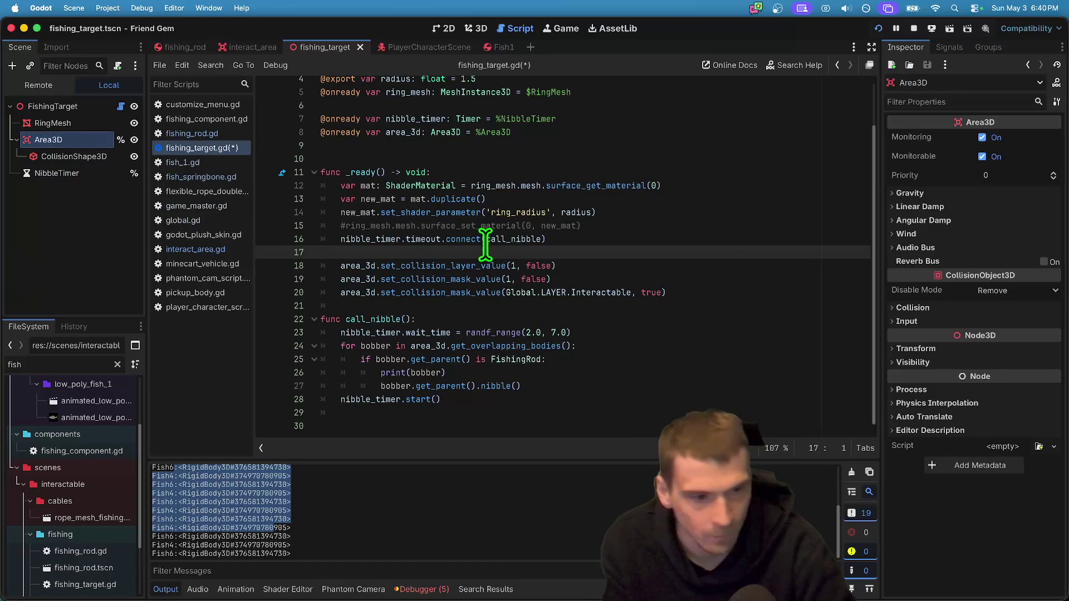
click(960, 310)
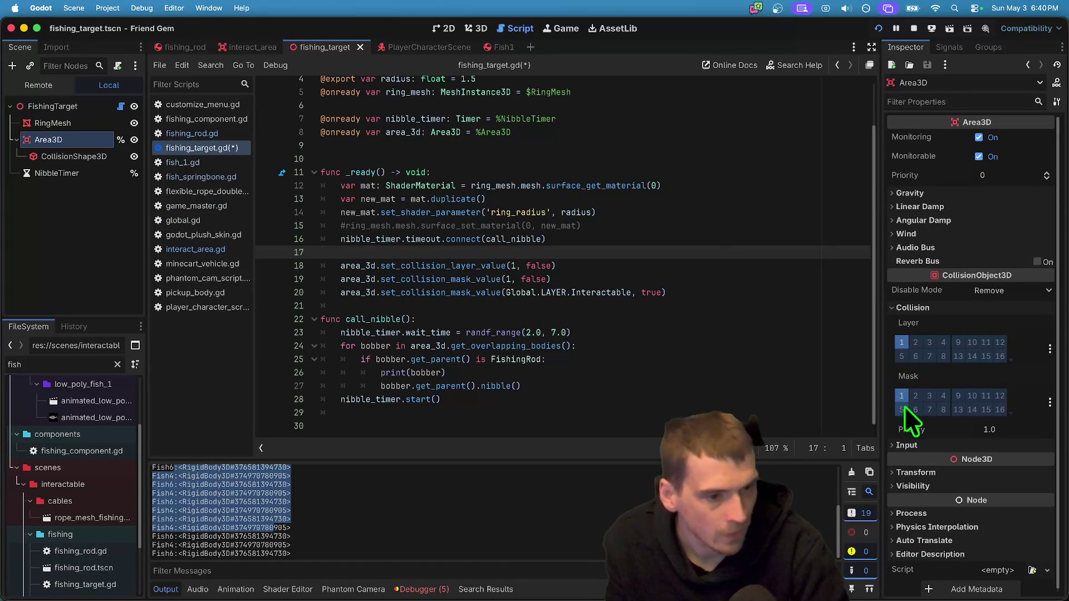
click(637, 224)
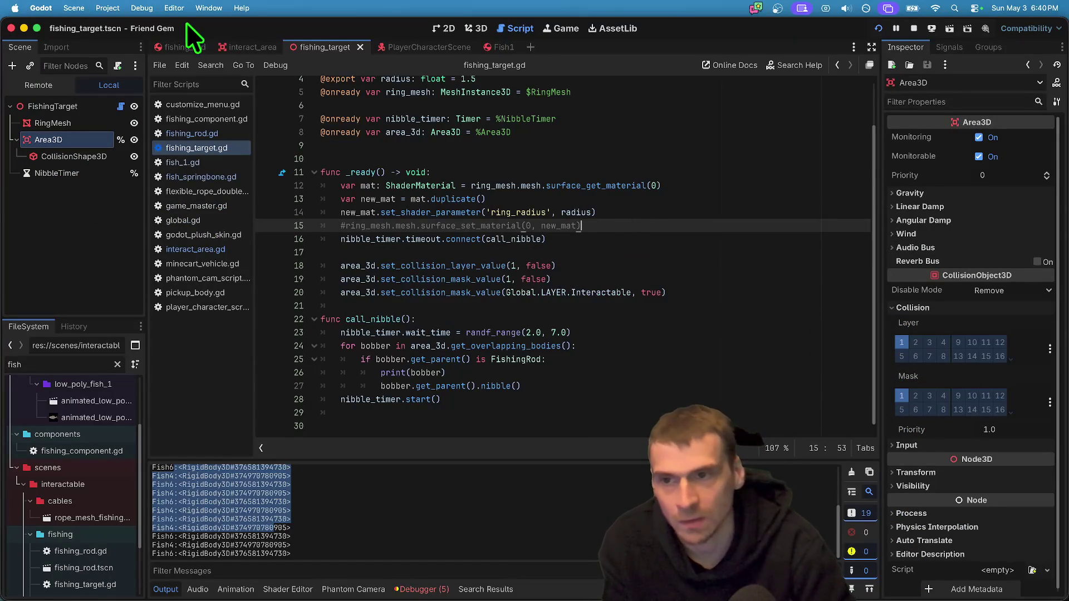
click(178, 47)
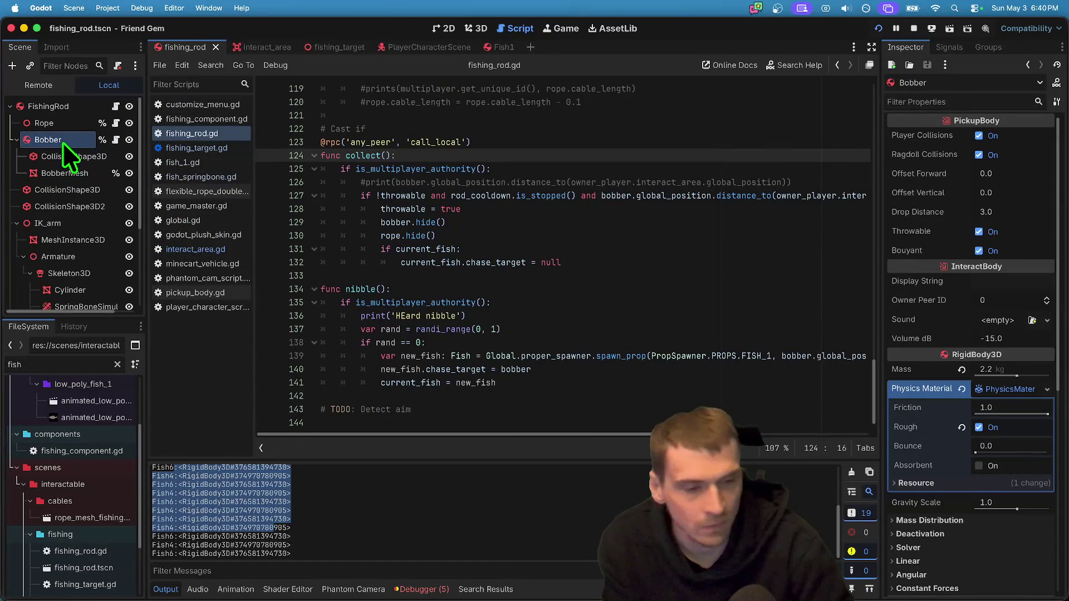
Go to the authority check in fishing_rod.gd's nibble function and launch the game with Cmd+B.
scroll(922, 498, down, 5)
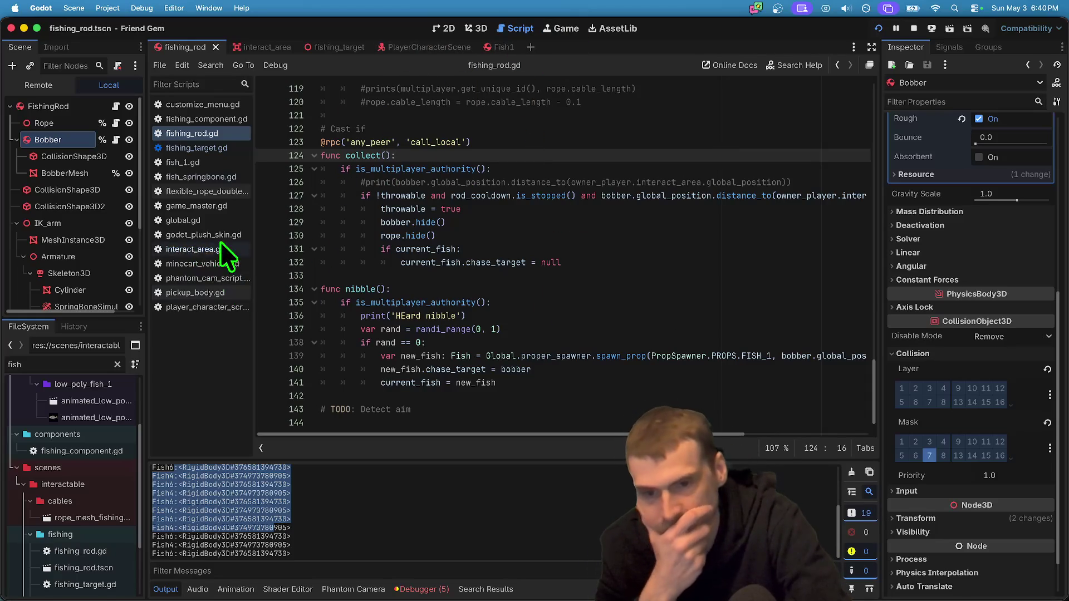
click(548, 328)
click(574, 305)
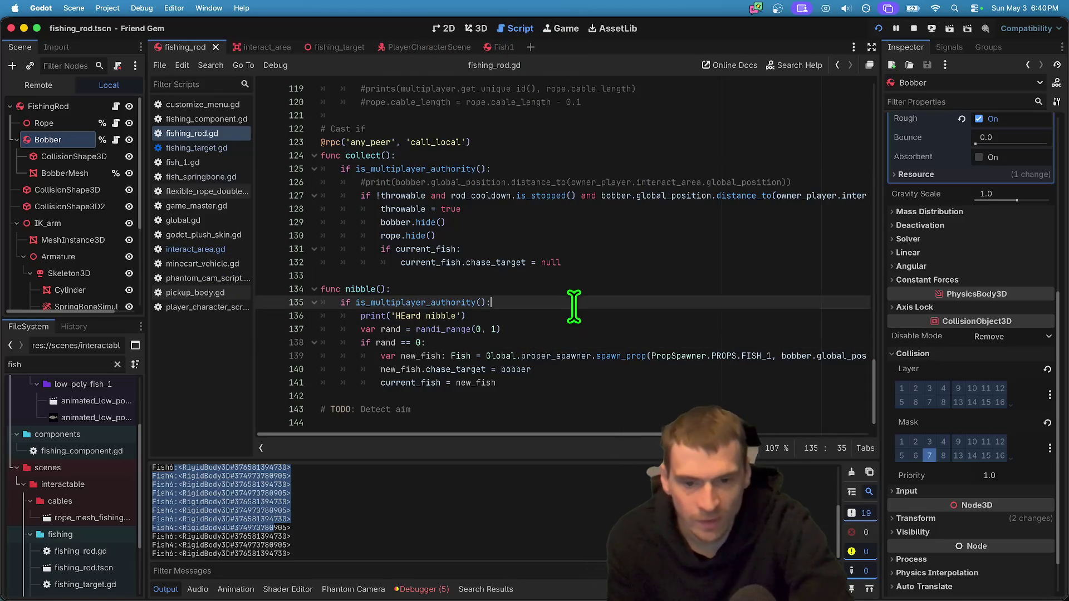
key(super+b)
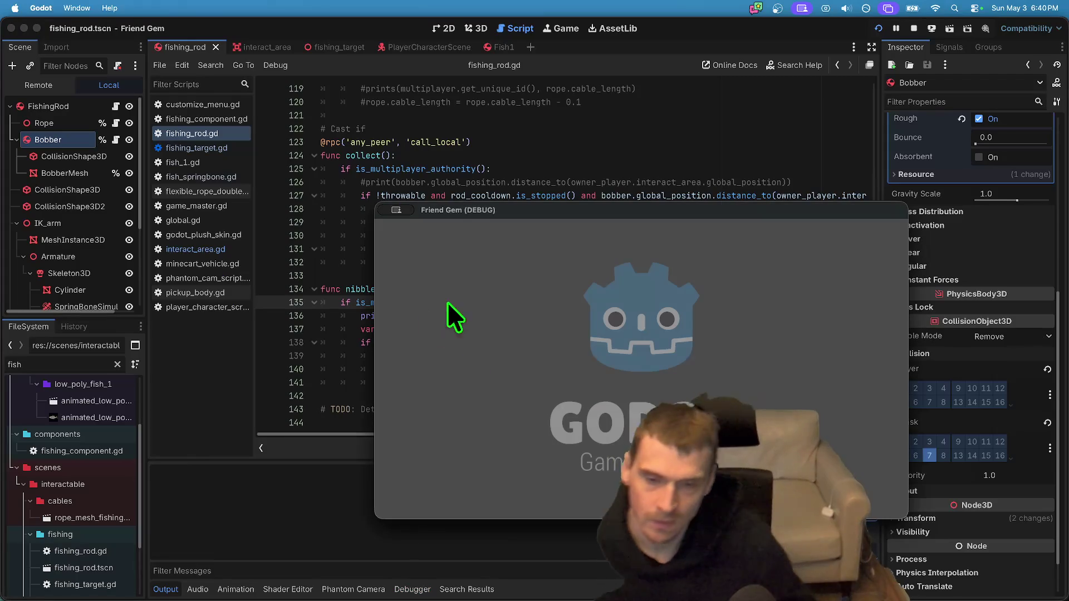
Load the MapLakeFlat level from the in-game admin menu and resume play.
mouse_move(511, 204)
mouse_down()
mouse_move(224, 106)
mouse_move(181, 47)
mouse_up()
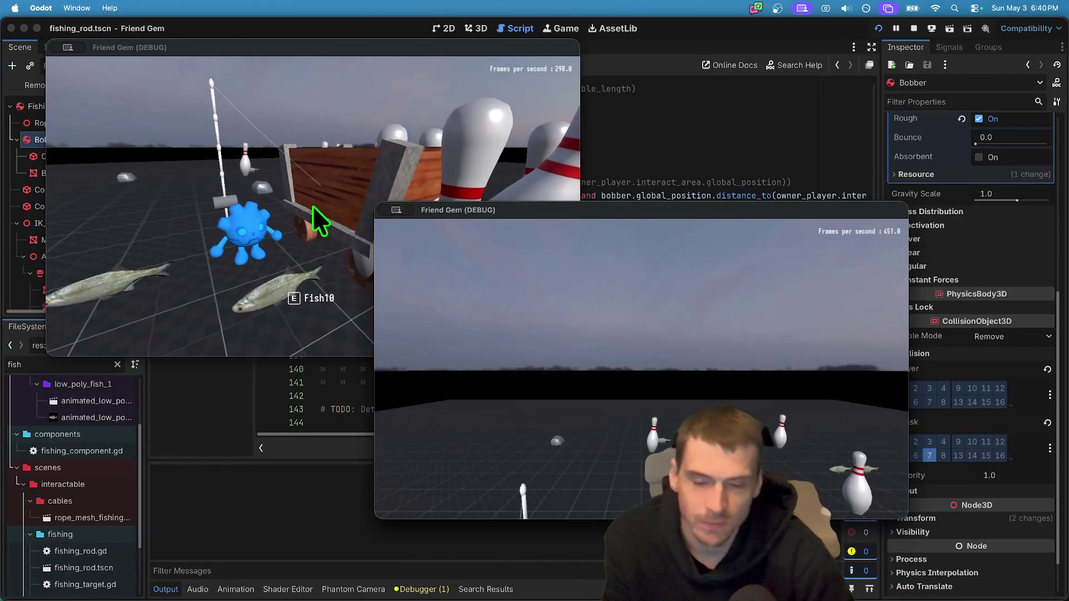
key(Escape)
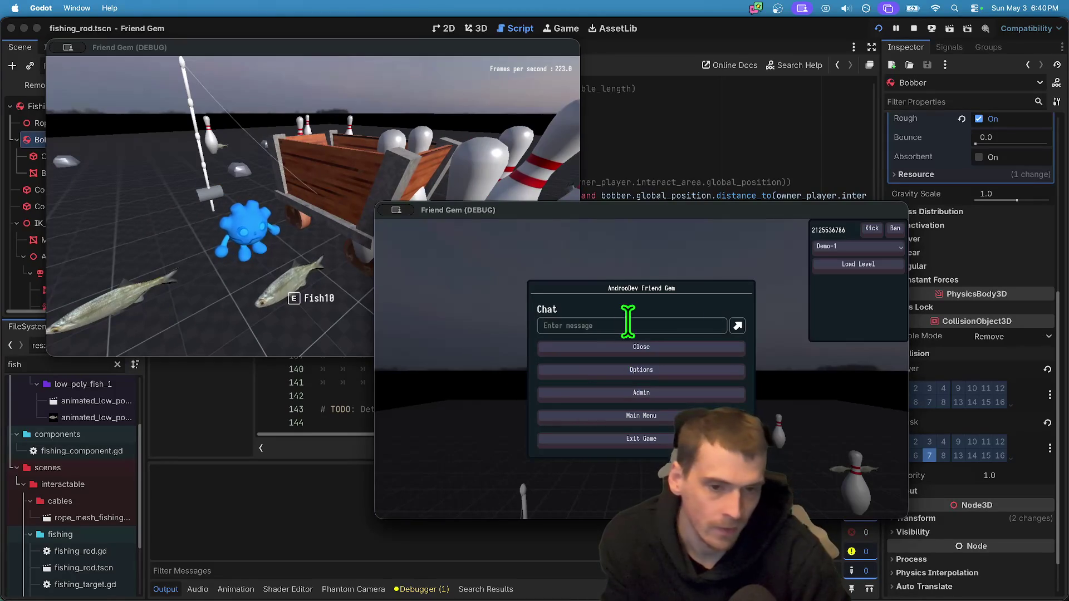
click(853, 247)
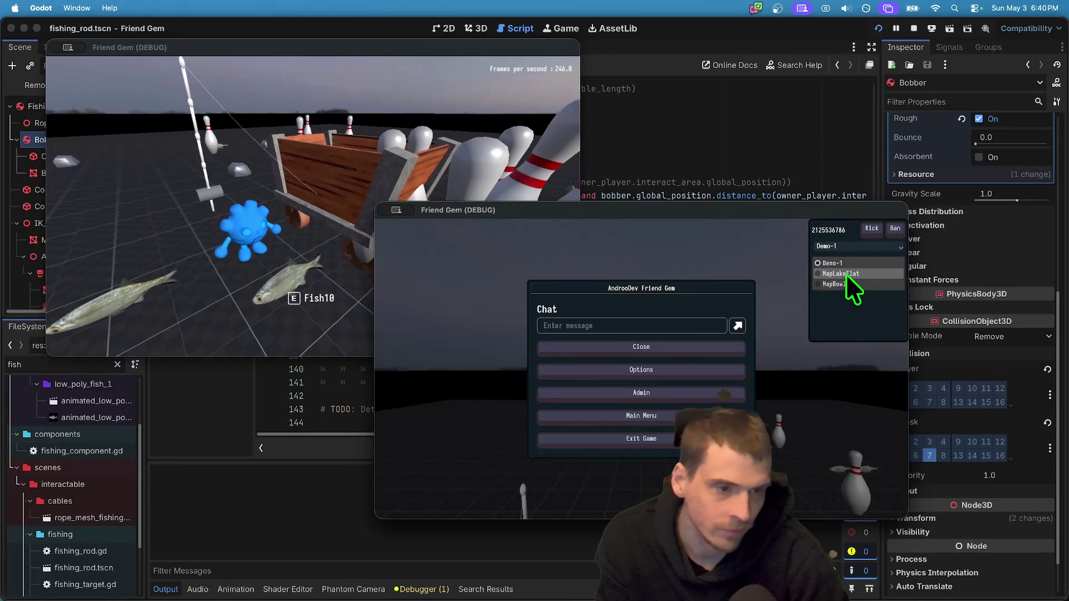
click(847, 273)
click(850, 271)
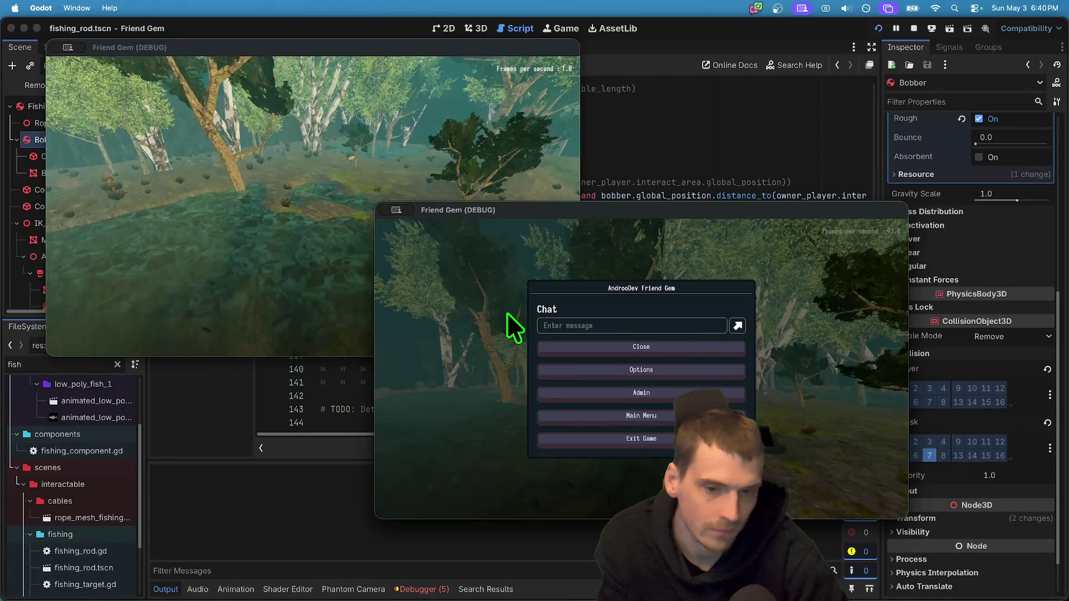
key(Escape)
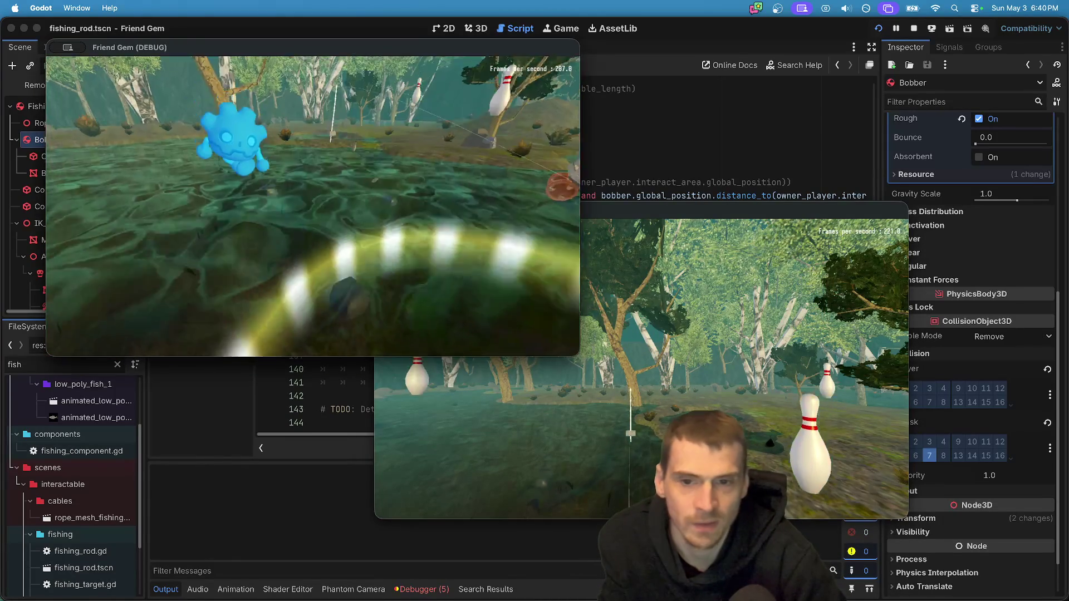
Pick up the fishing rod and cast the bobber into the lake.
key(w)
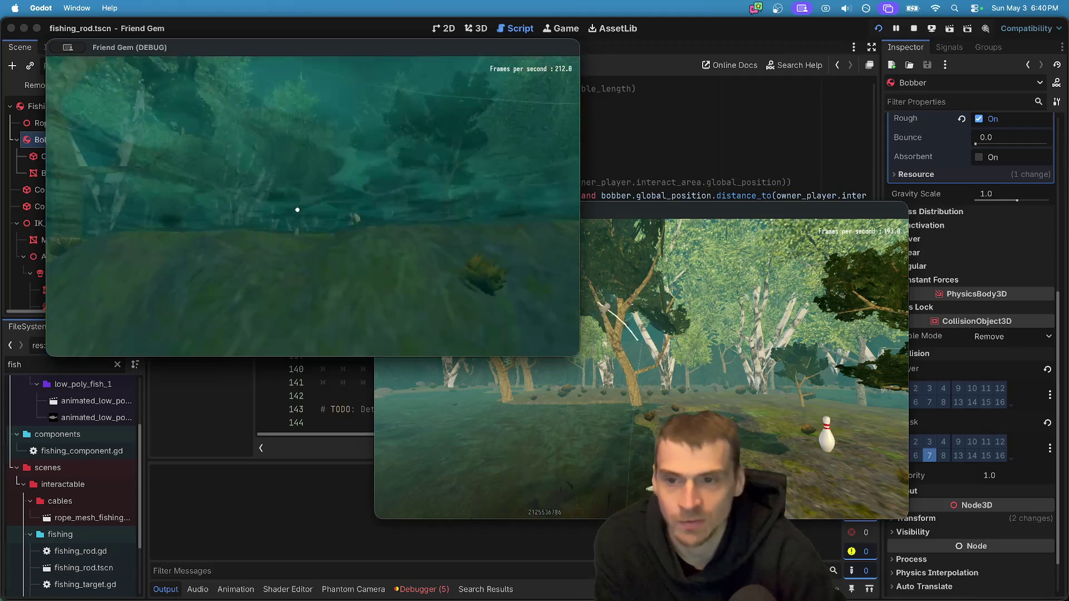
key(w)
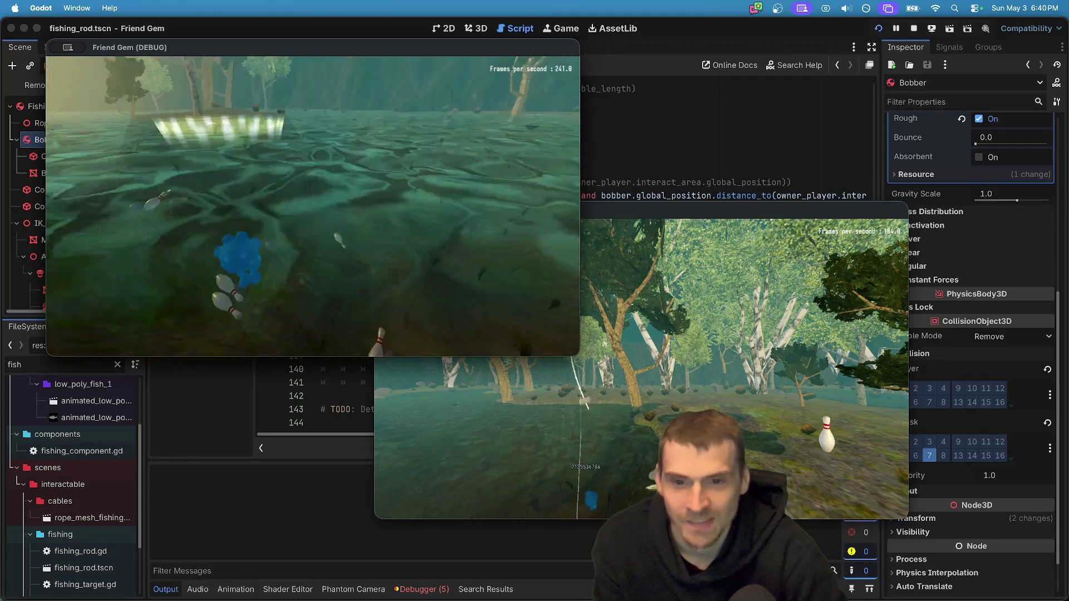
key(e)
key(e)
key(e)
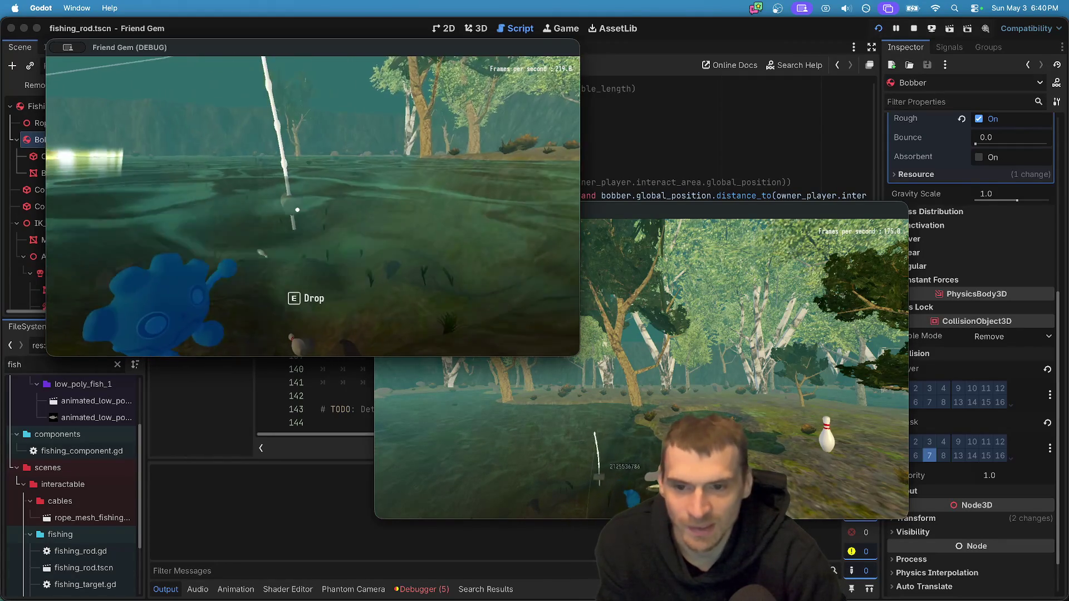
key(w)
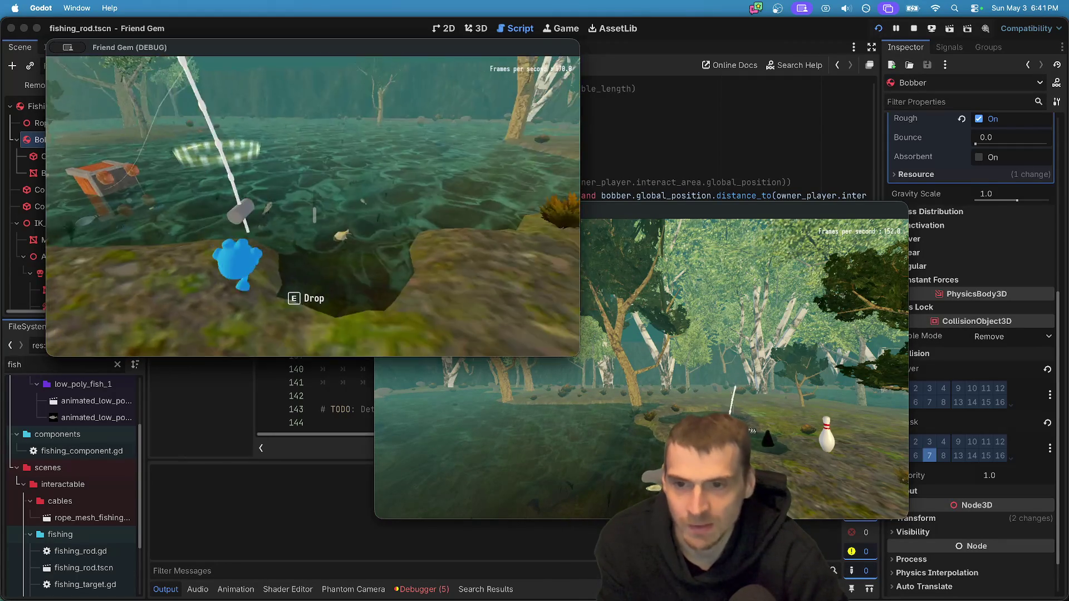
click(312, 206)
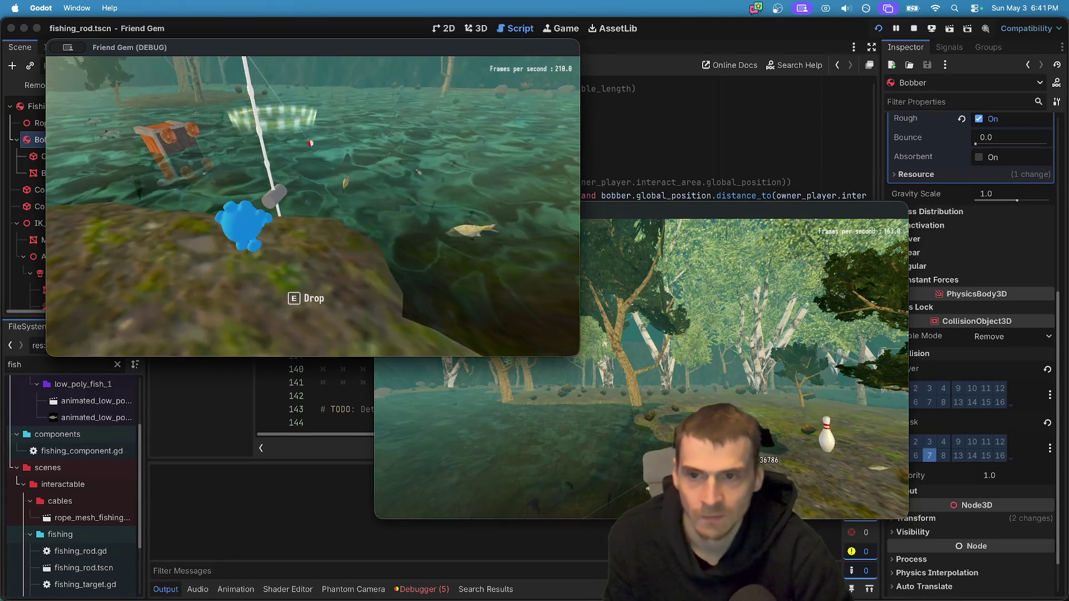
Walk along the shore waiting for nibbles, then return to the script editor.
key(w)
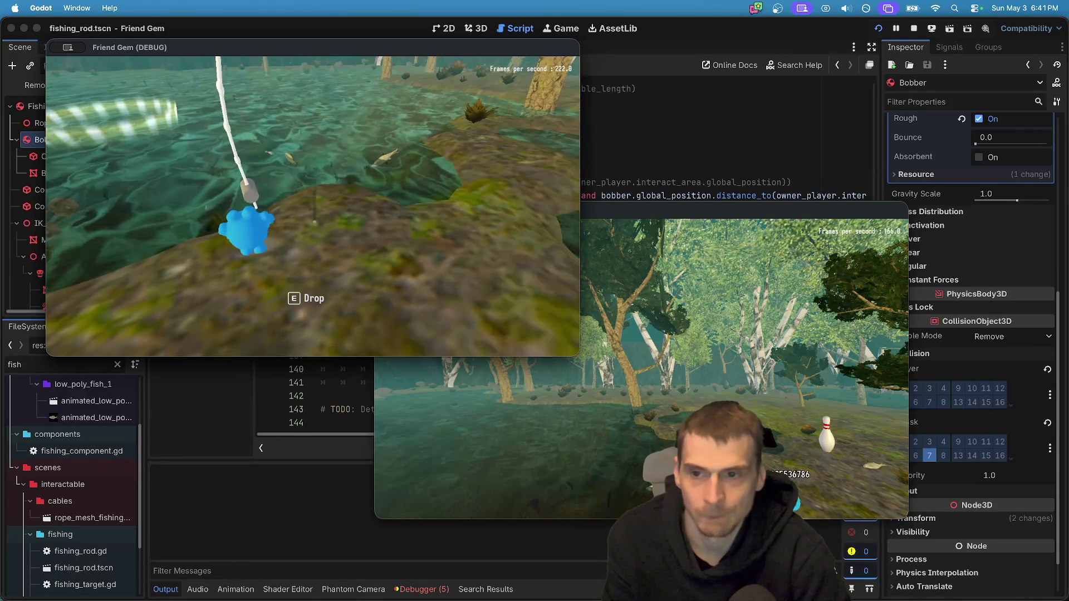
key(a)
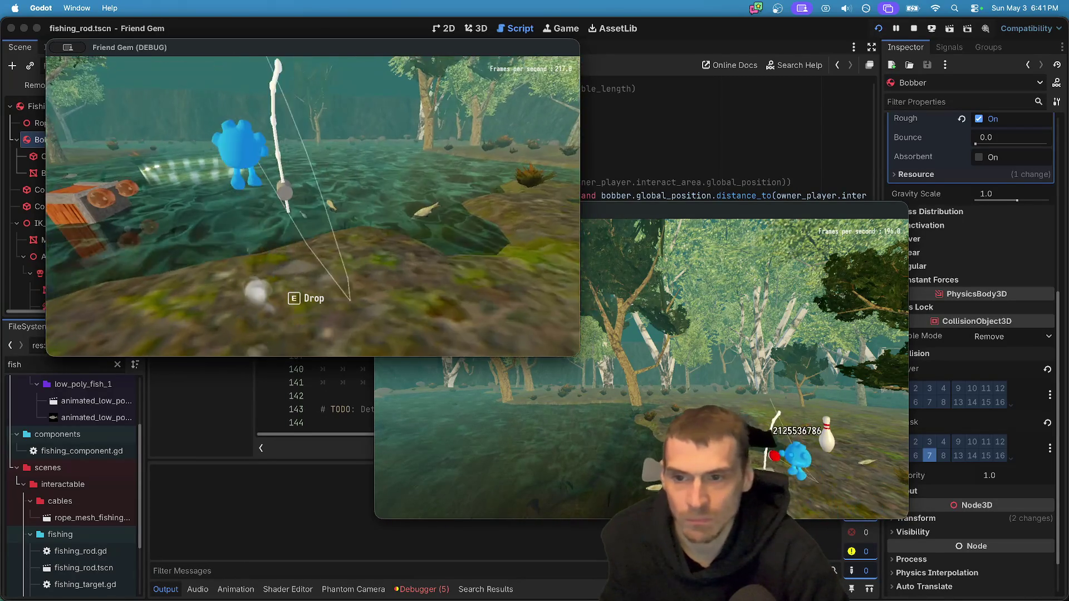
key(d)
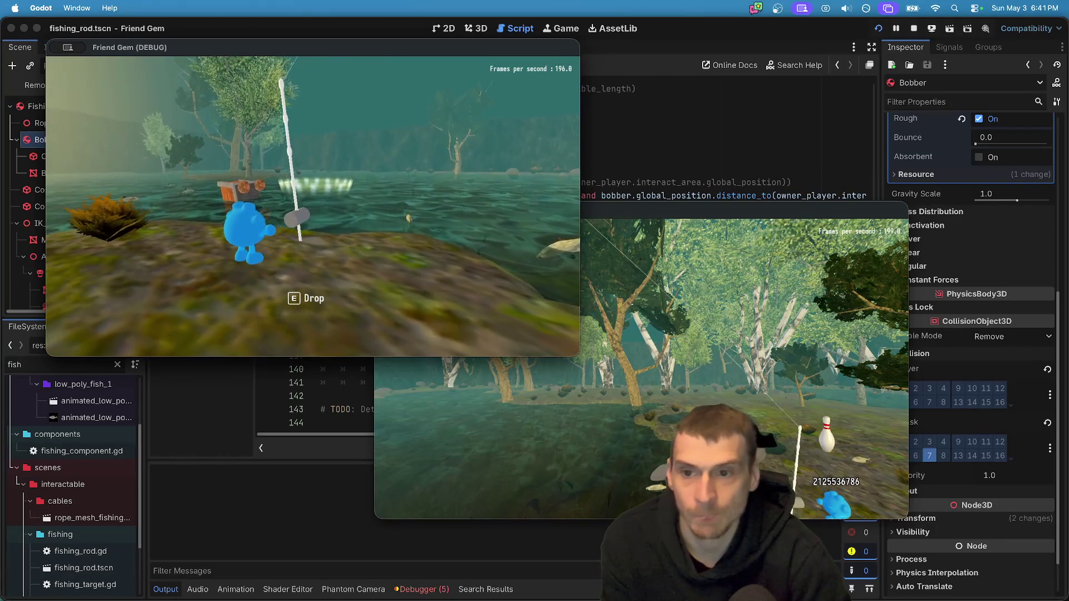
key(a)
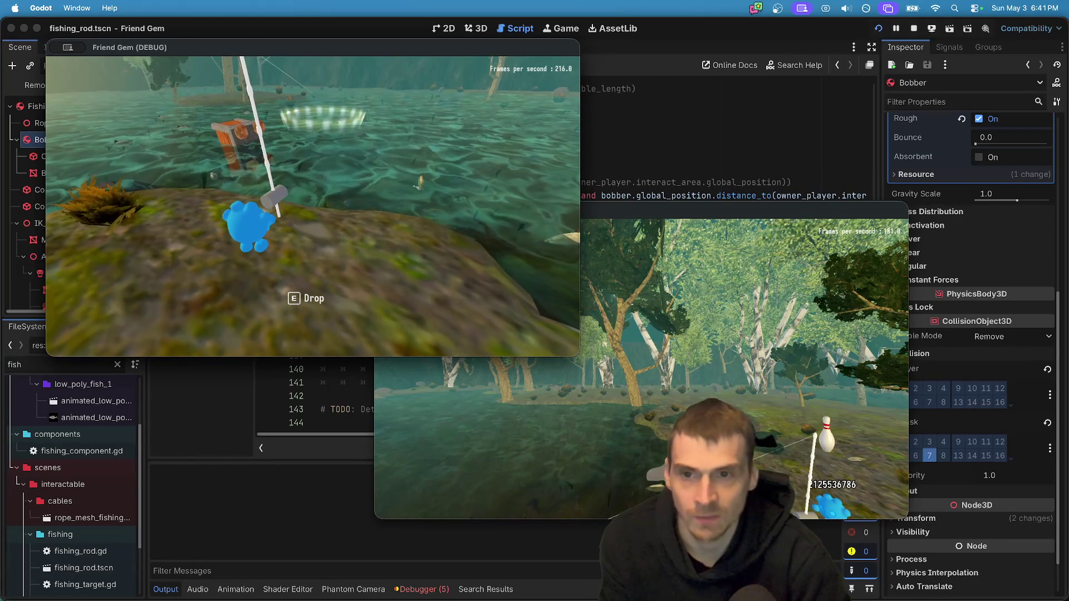
key(a)
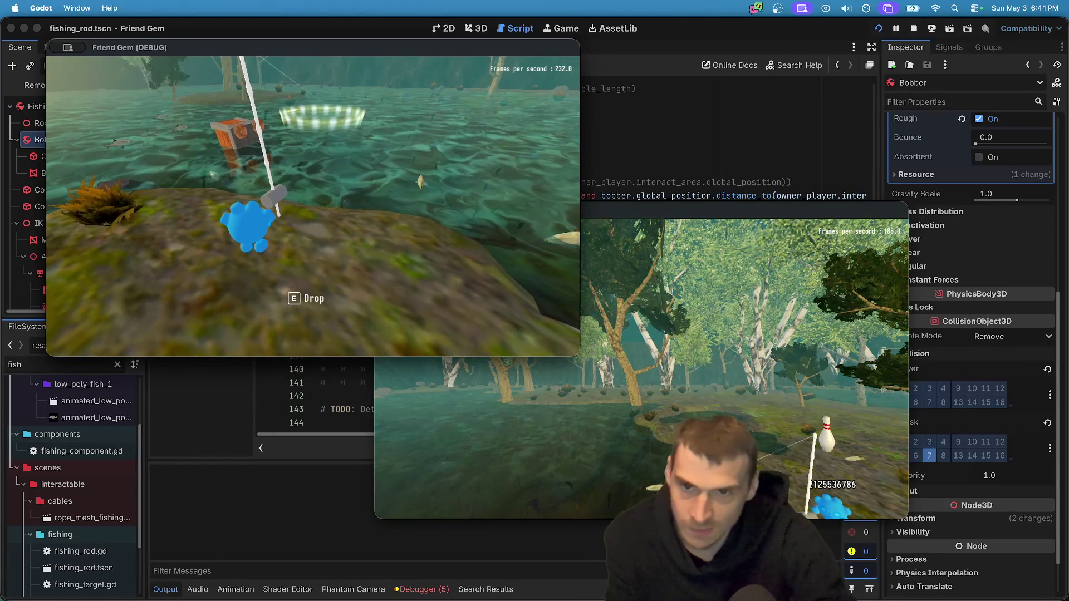
key(a)
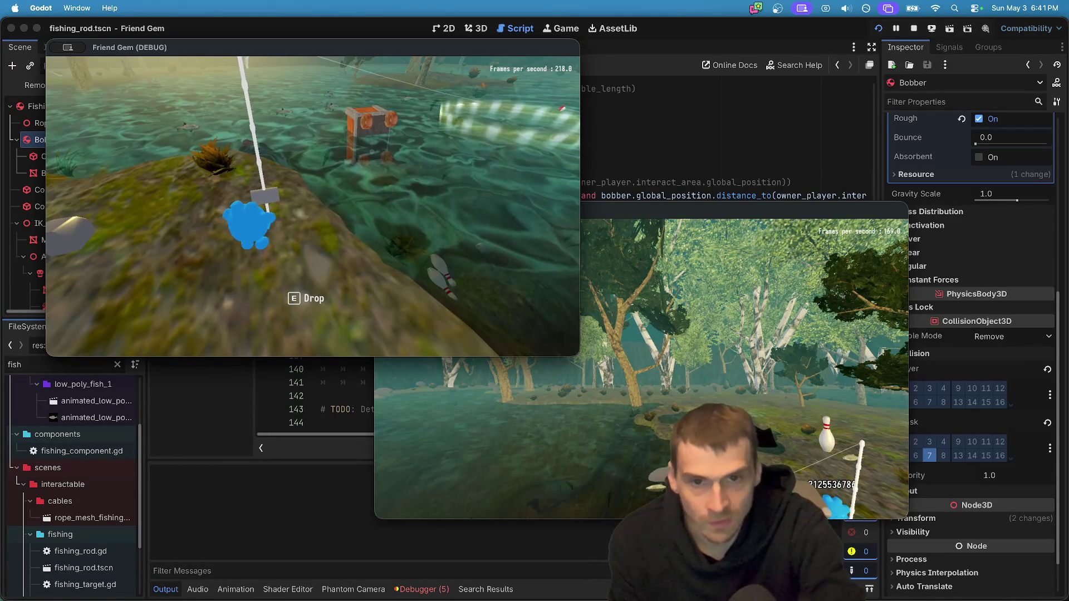
key(d)
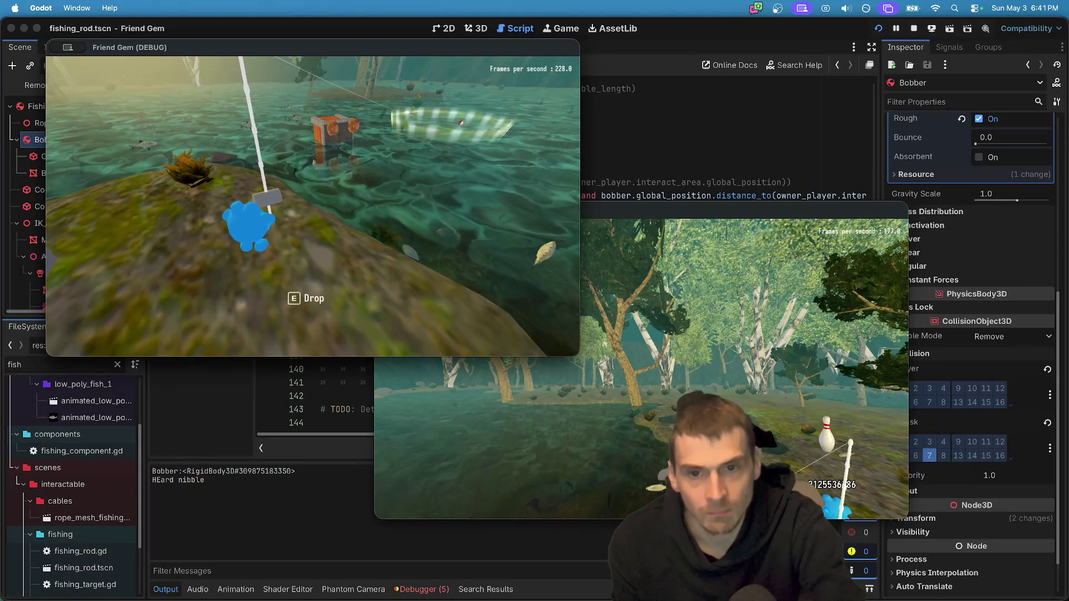
key(super+Tab)
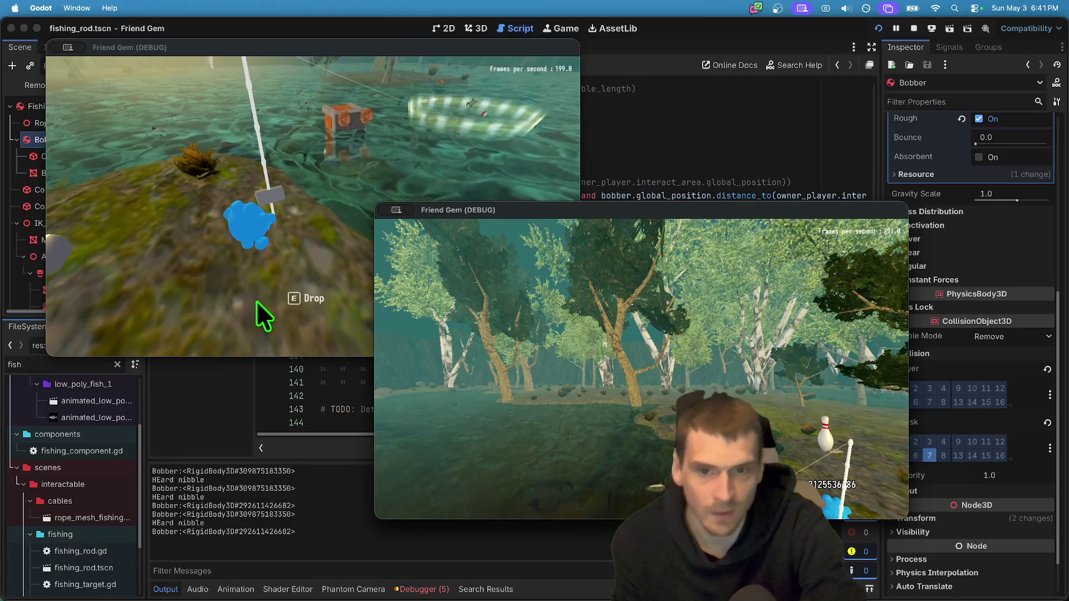
click(269, 312)
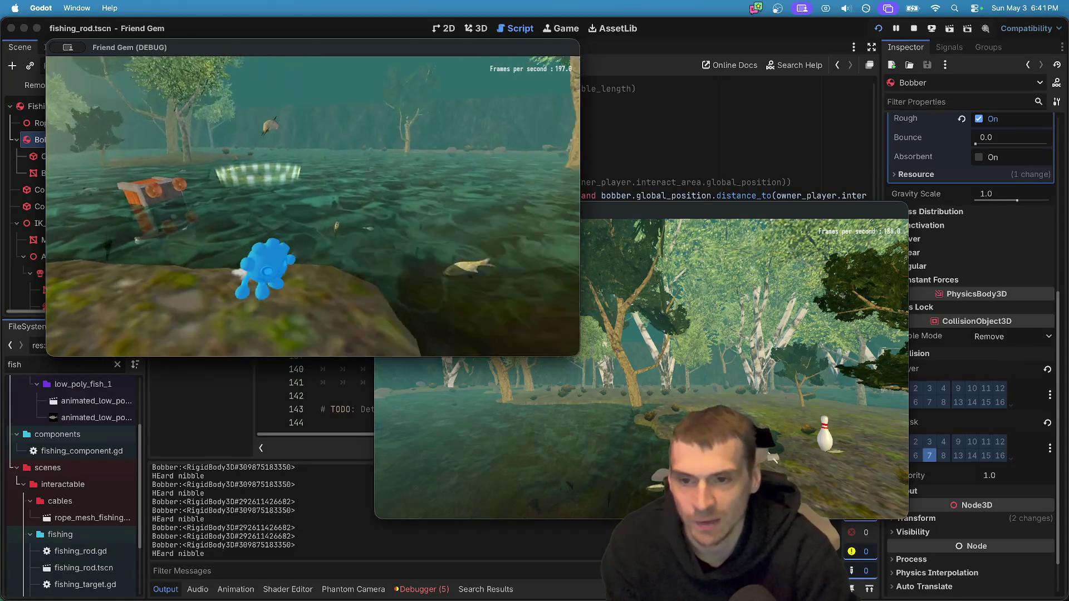
key(e)
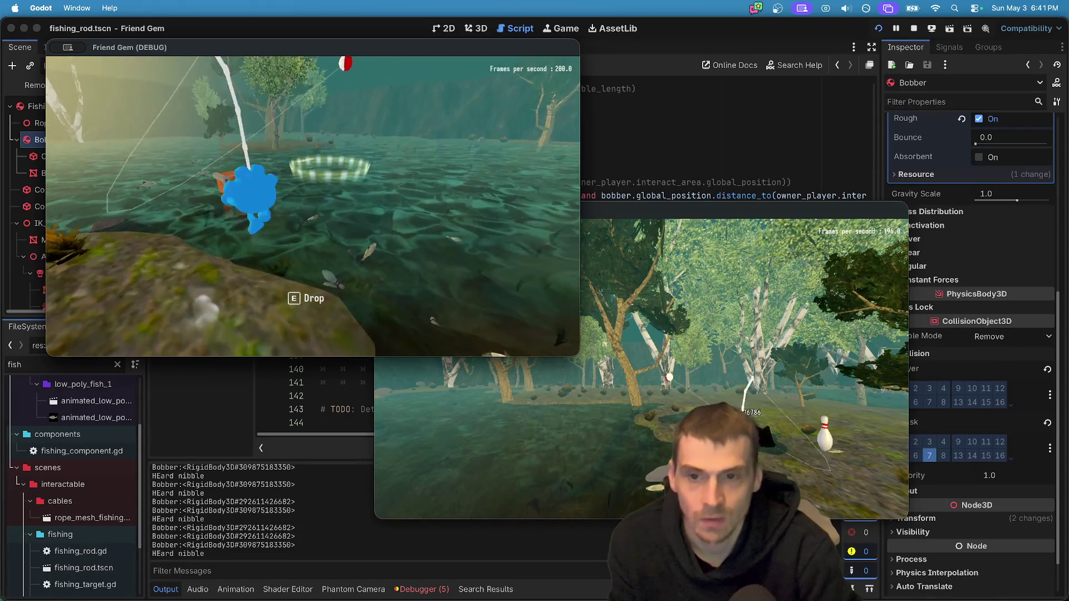
key(super+Tab)
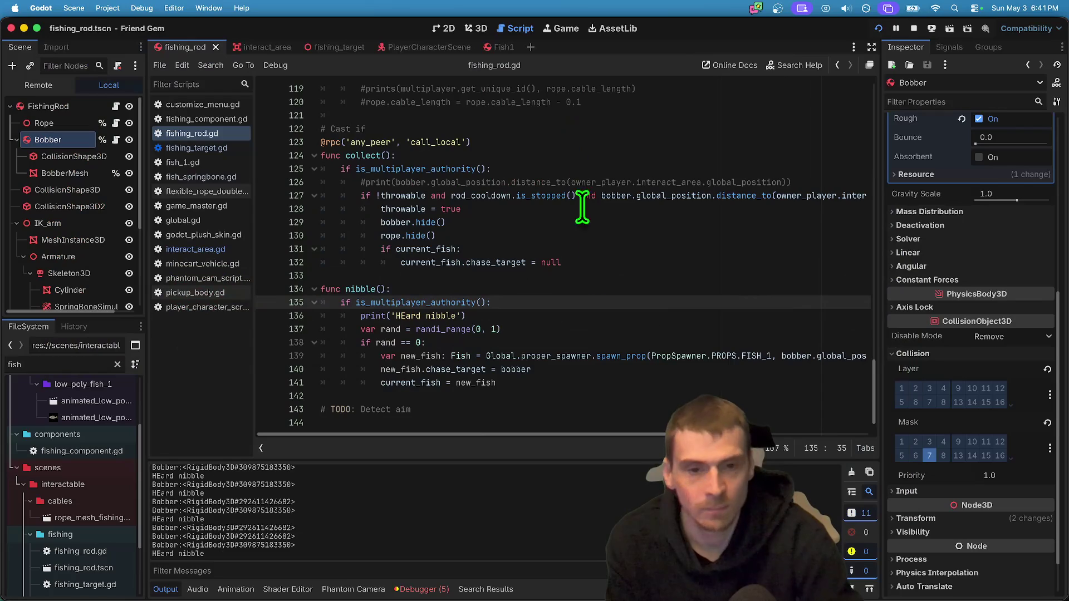
Change line 138 to 'if rand == 0 and current_fish == null:' and save fishing_rod.gd.
triple_click(579, 371)
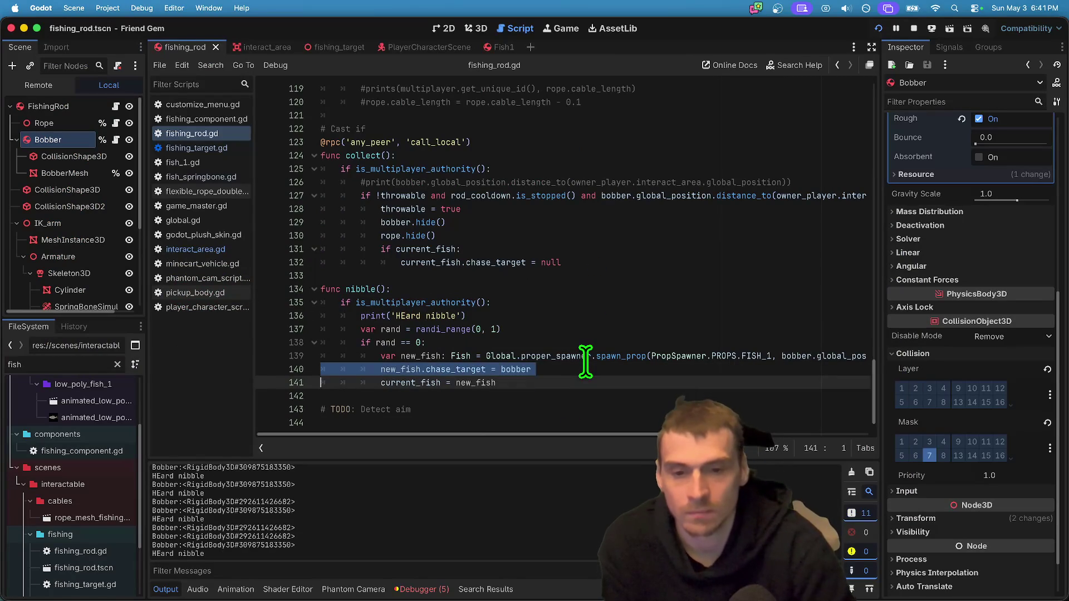
mouse_move(455, 433)
mouse_down()
mouse_move(891, 425)
mouse_move(462, 430)
mouse_up()
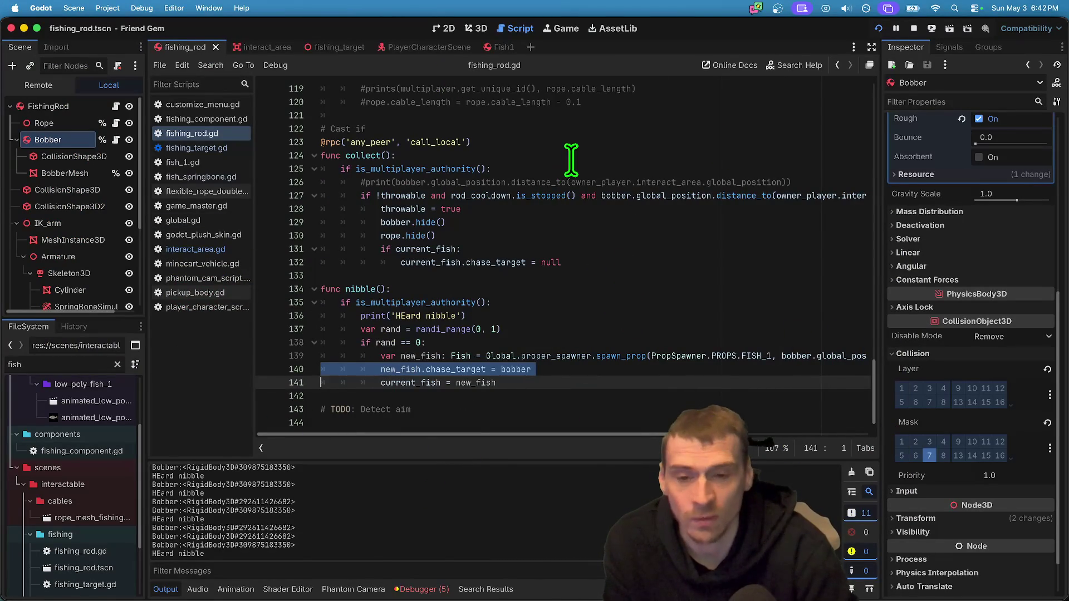
click(562, 235)
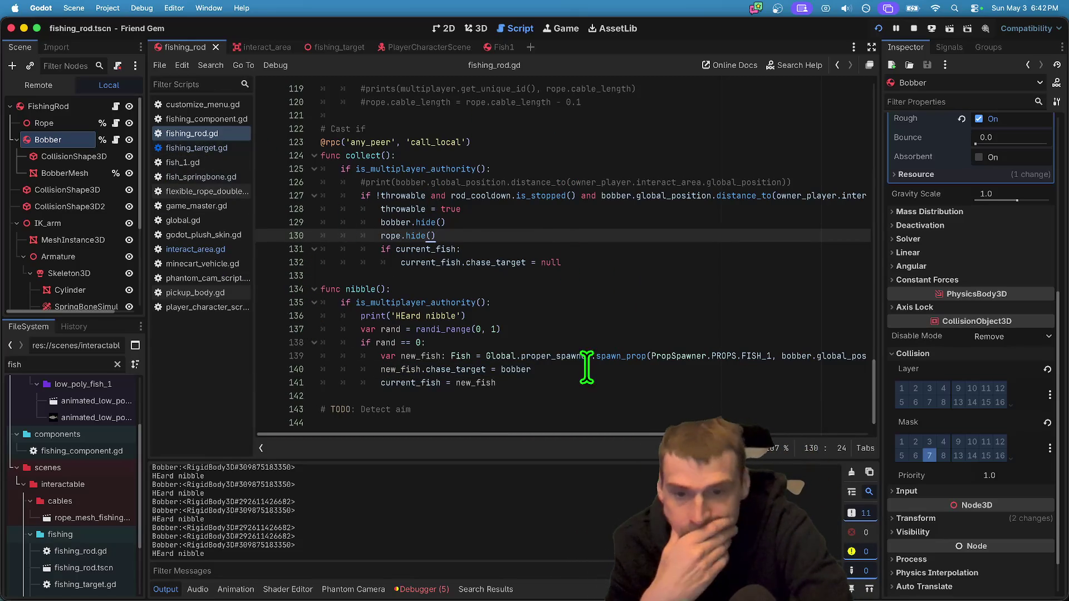
click(501, 338)
text(and)
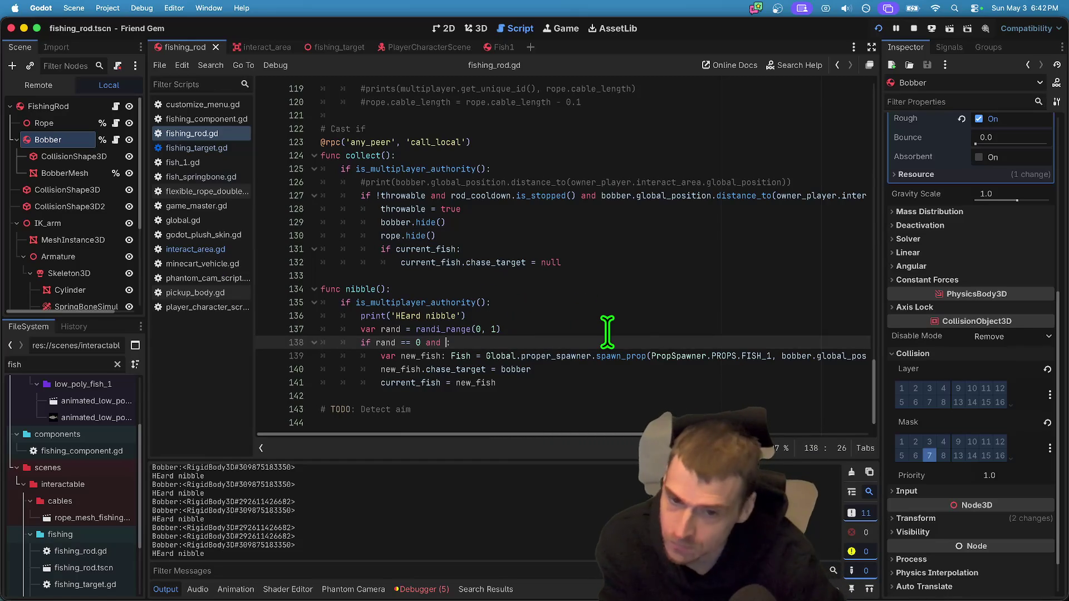
click(519, 343)
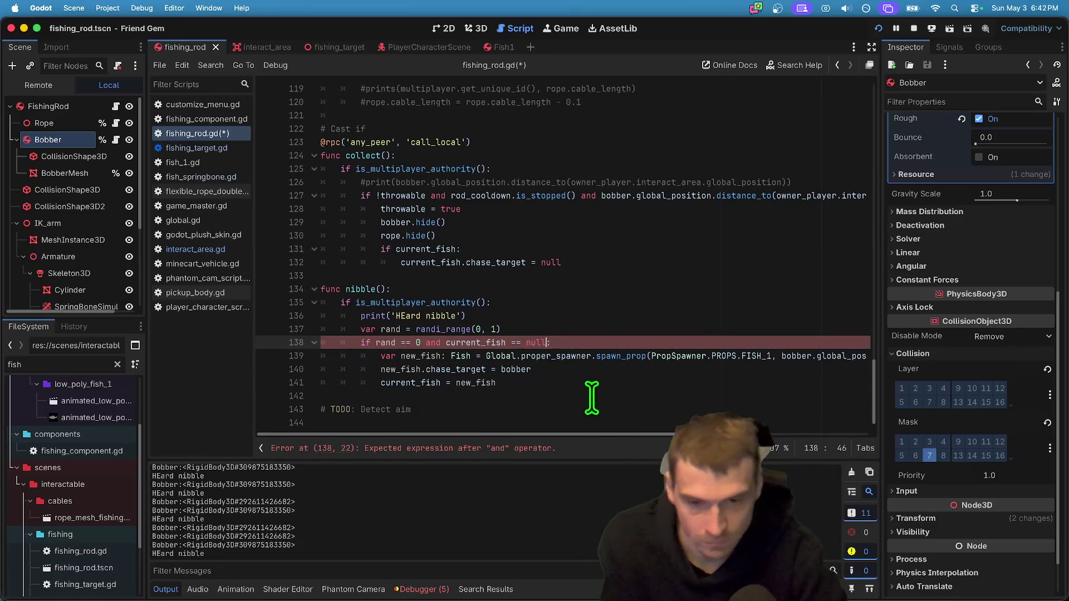
key(super+Down)
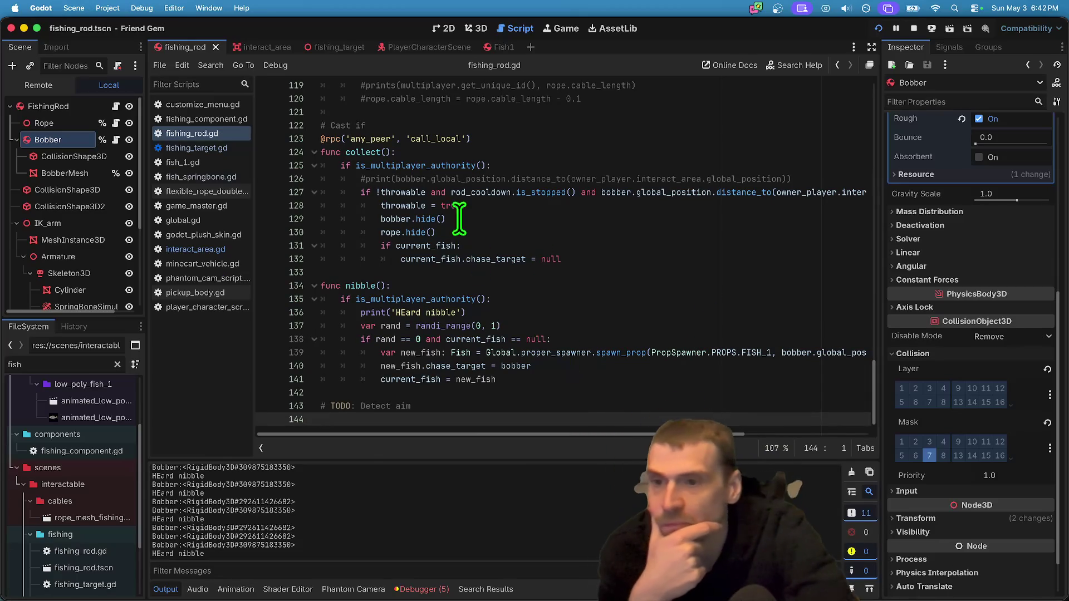
Clear the five errors in the Debugger's Errors tab and open fish_1.gd.
click(417, 592)
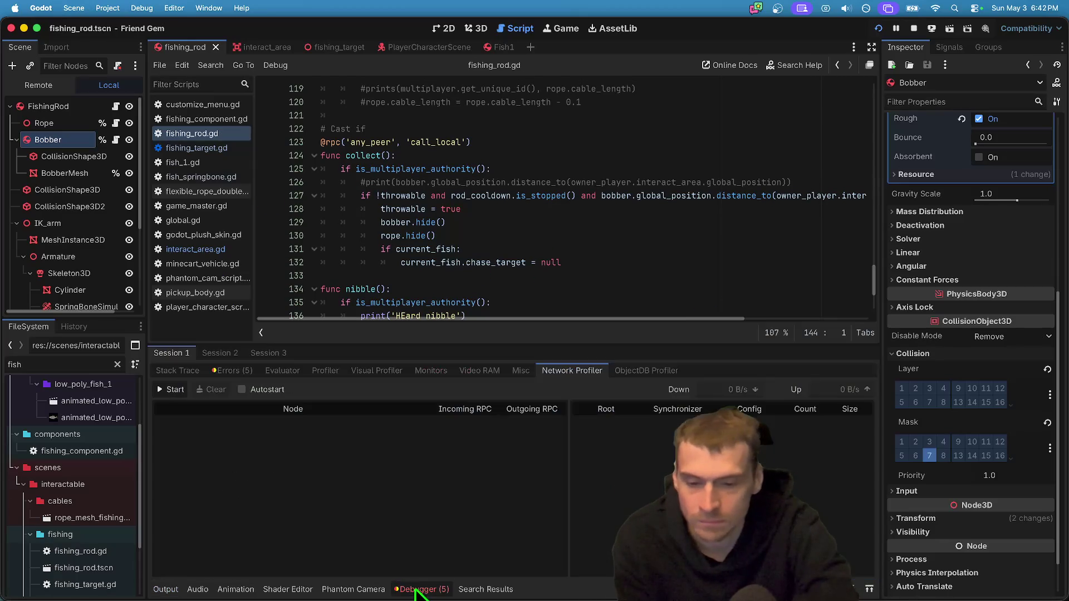
click(242, 369)
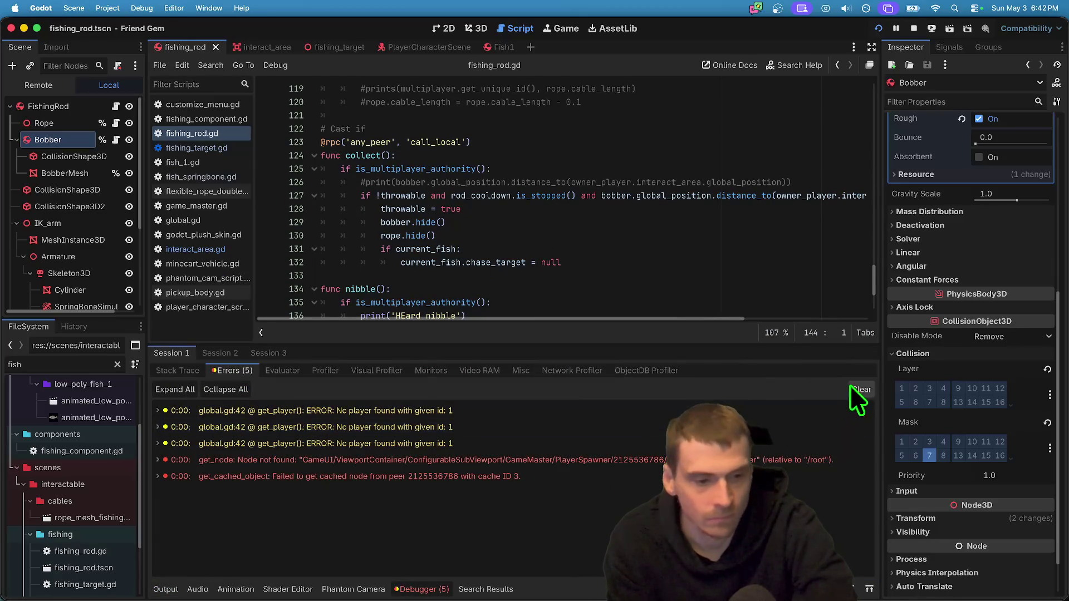
click(857, 390)
click(237, 353)
click(186, 354)
click(340, 275)
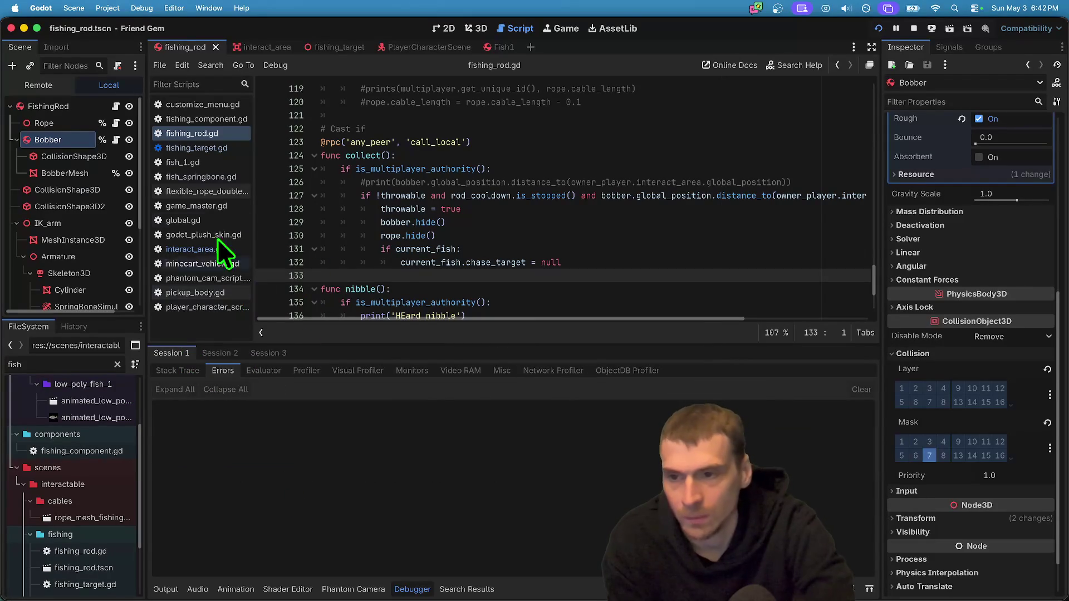
click(192, 161)
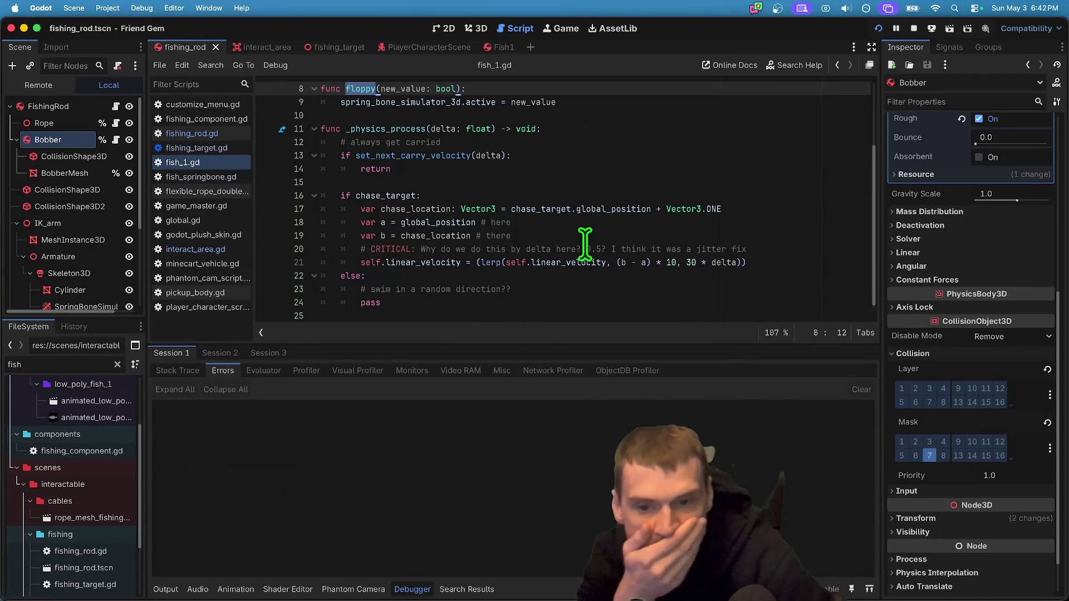
Inspect linear_velocity, chase_target.global_position and chase_location in fish_1.gd's chase code.
double_click(570, 261)
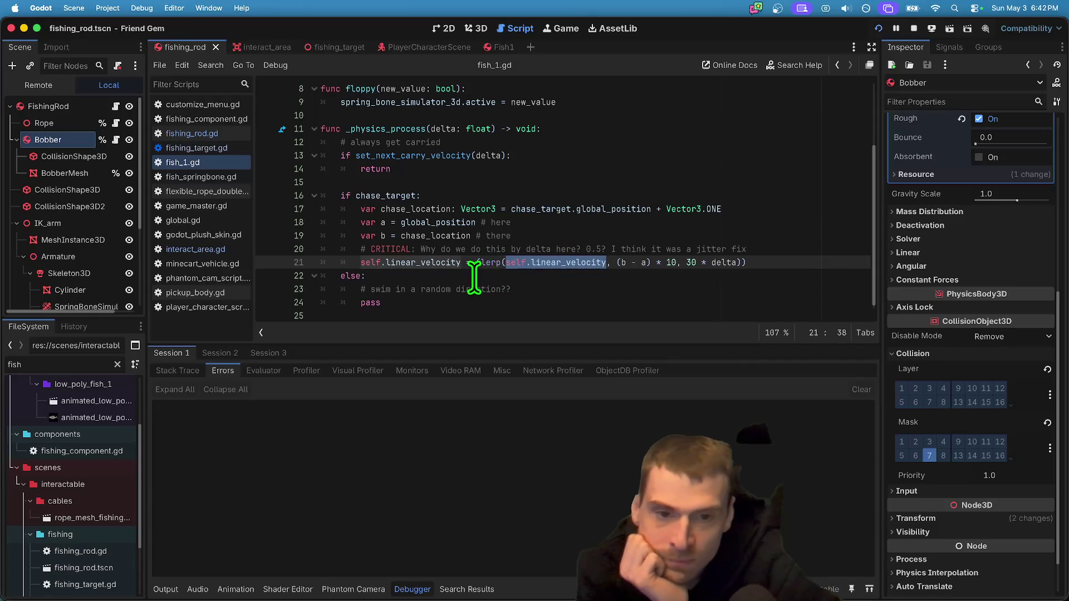
click(668, 209)
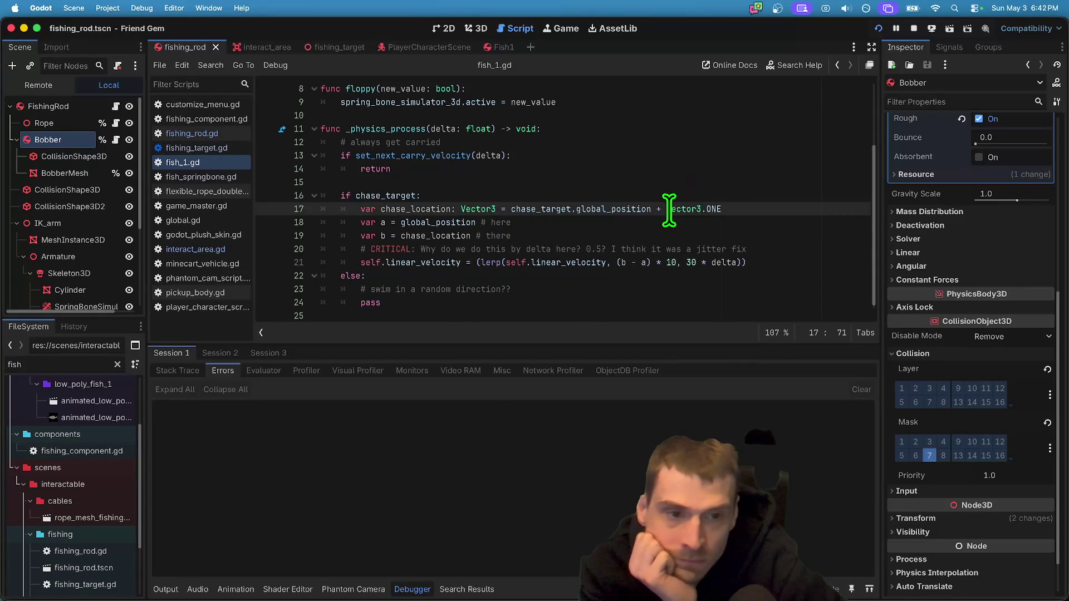
drag(640, 209, 540, 209)
double_click(608, 209)
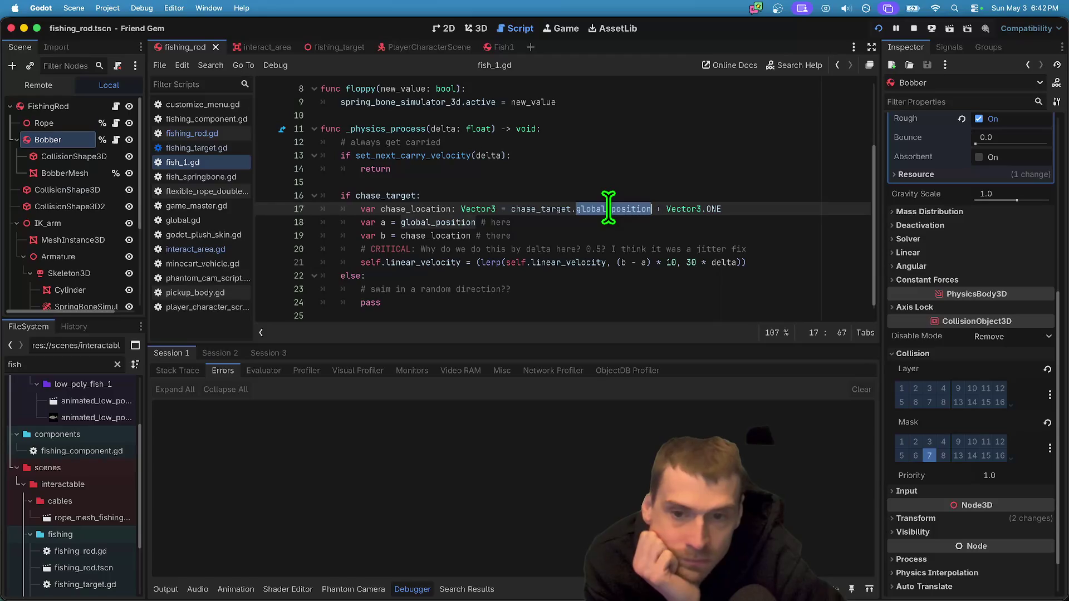
click(555, 212)
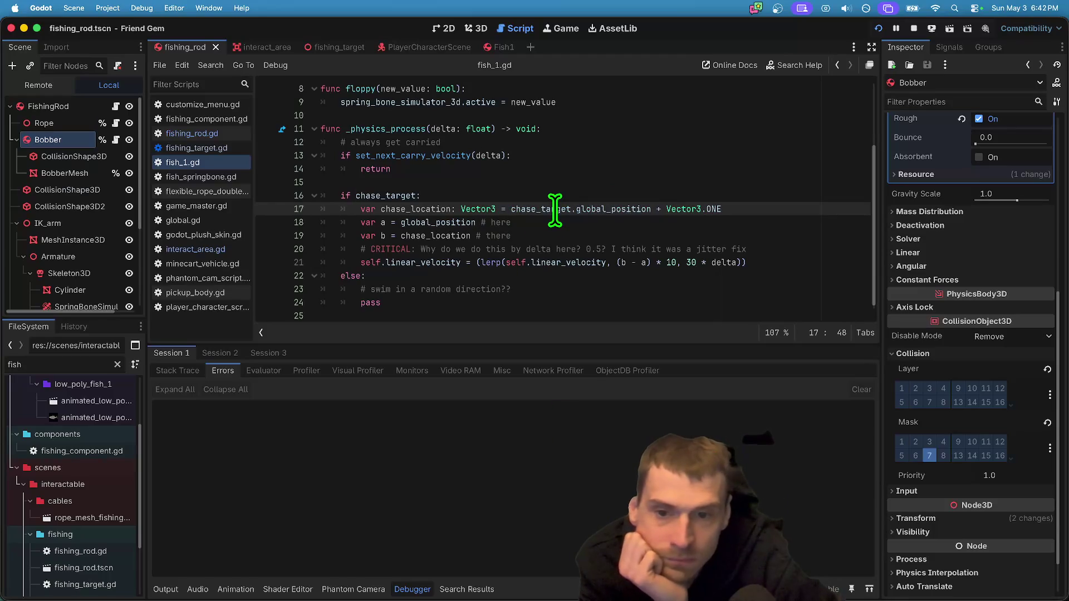
double_click(390, 209)
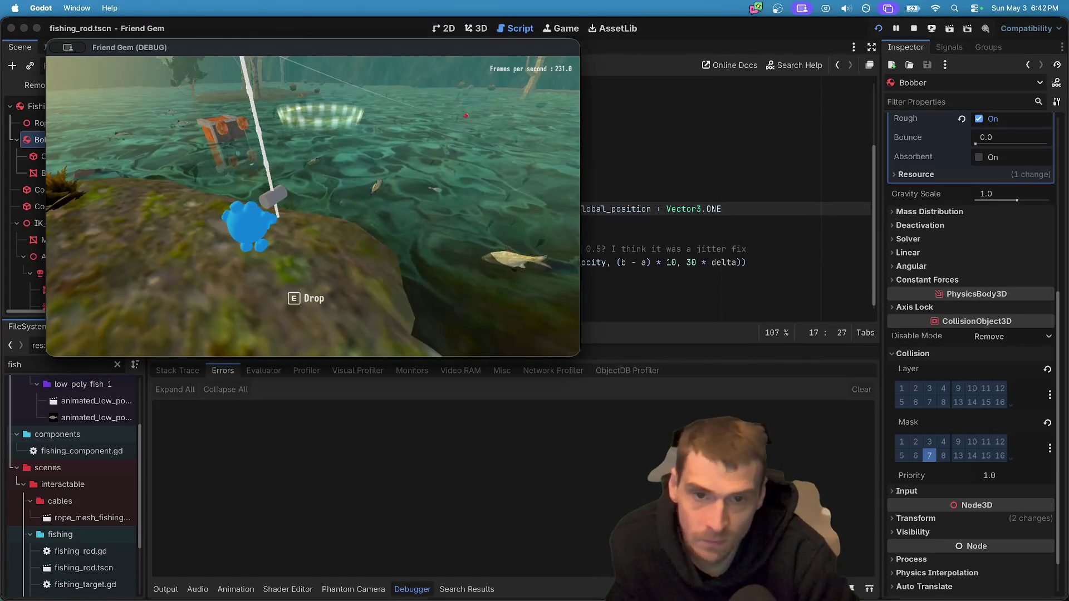
Stop the game, delete '+ Vector3.ONE' from line 17's chase_location, and rerun the project.
key(super+period)
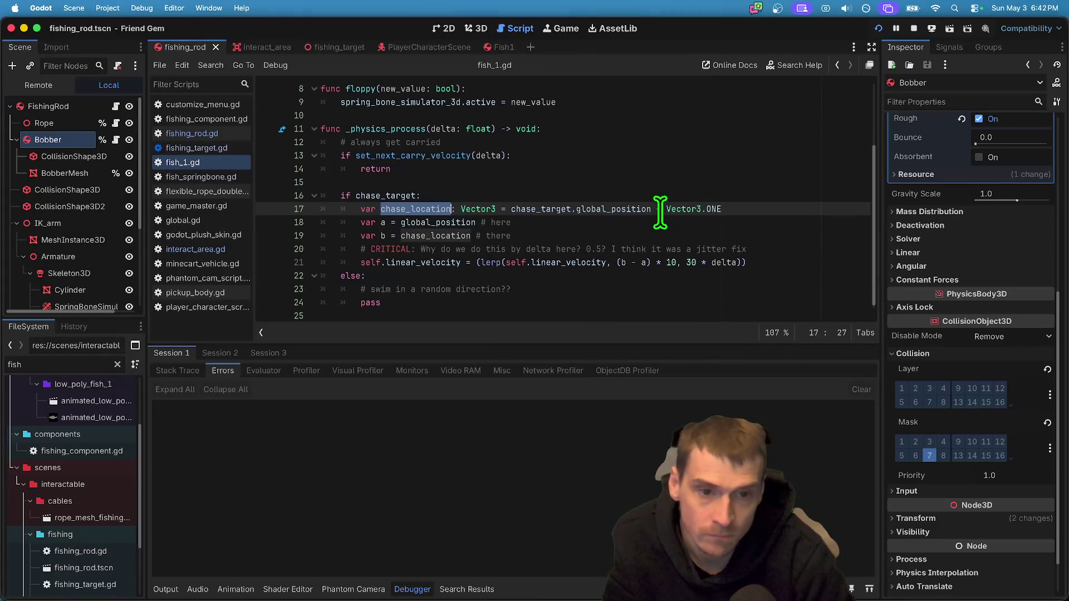
drag(661, 209, 778, 208)
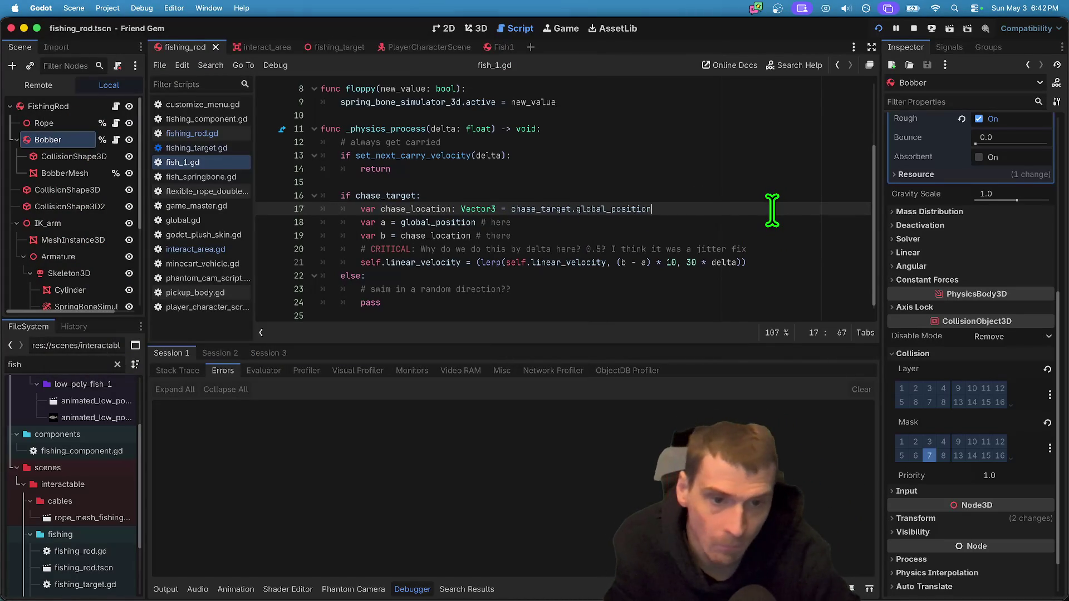
key(super+b)
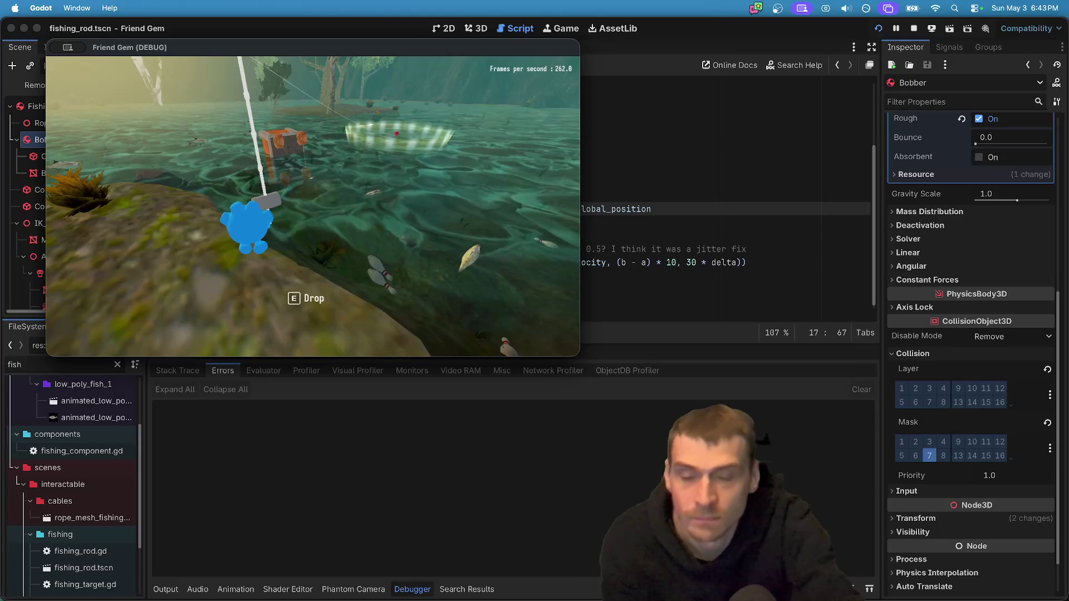
Clear the Output log and rerun the game to watch the nibble messages.
key(super+q)
click(165, 589)
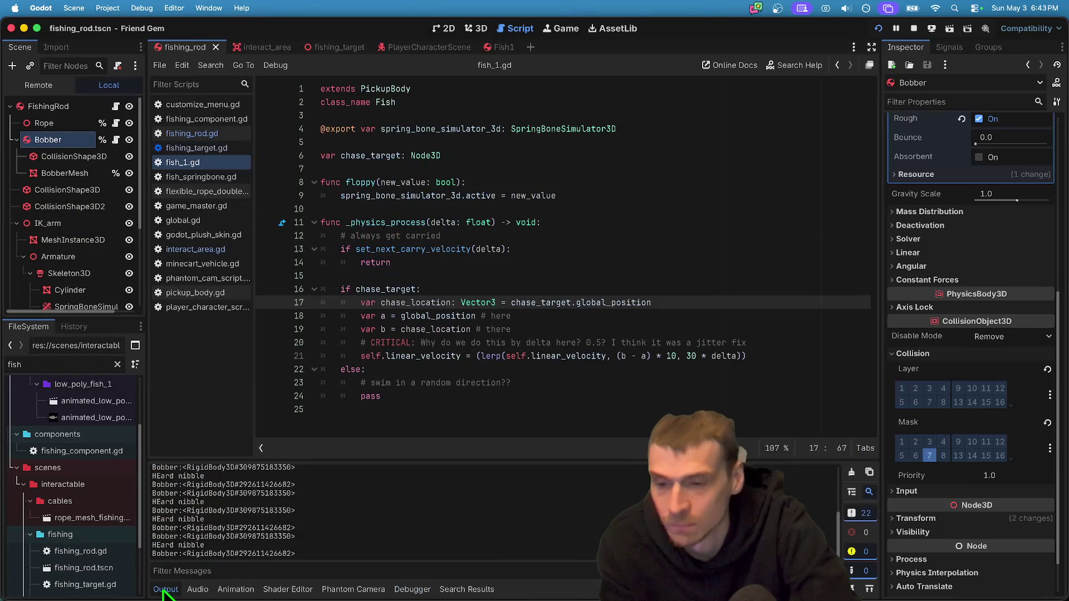
key(super+b)
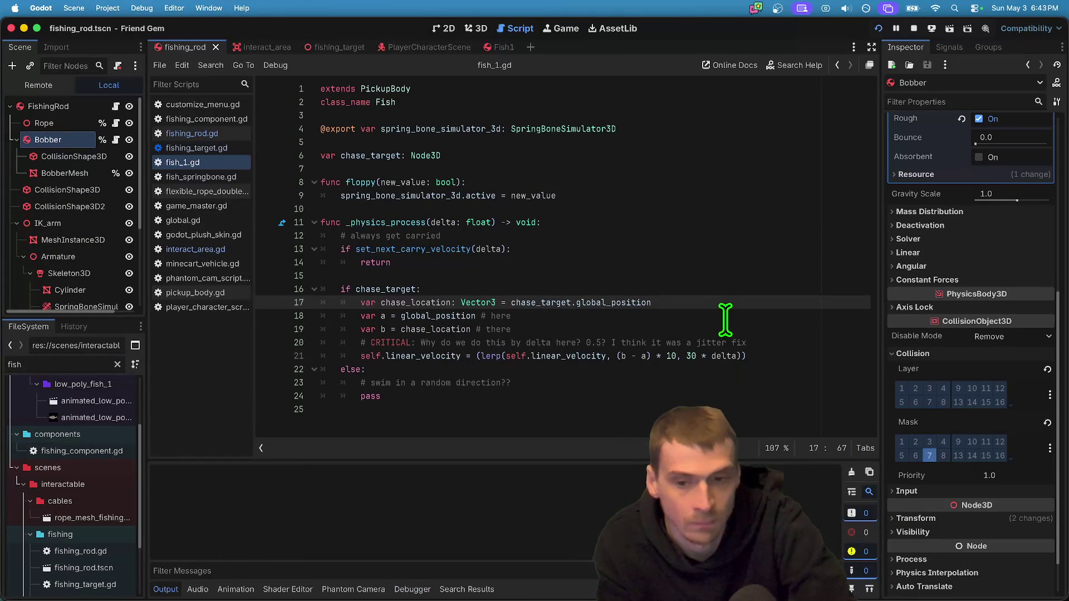
click(724, 315)
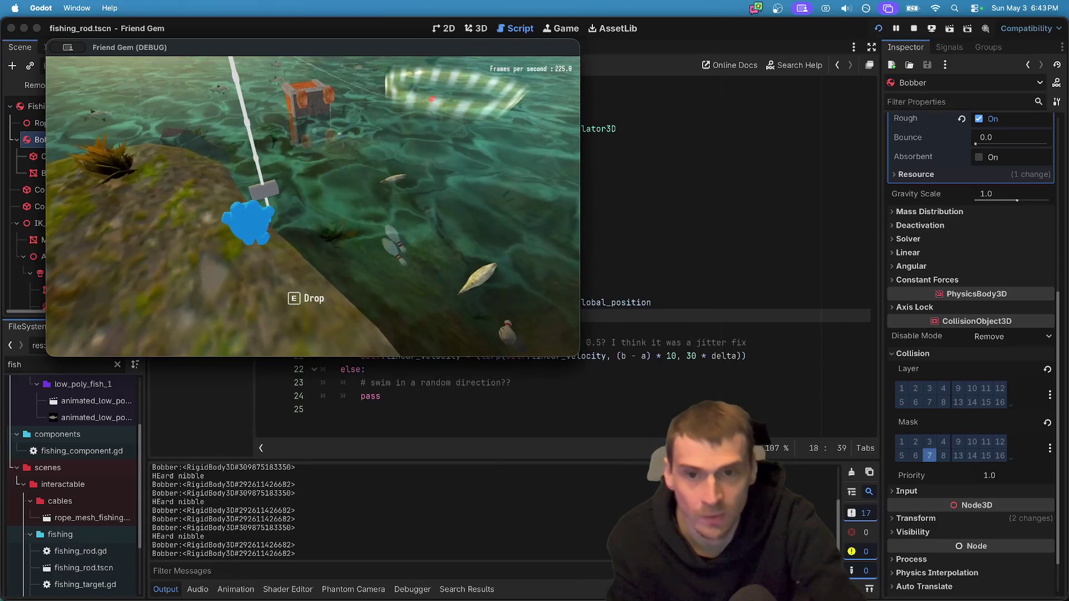
key(super+Tab)
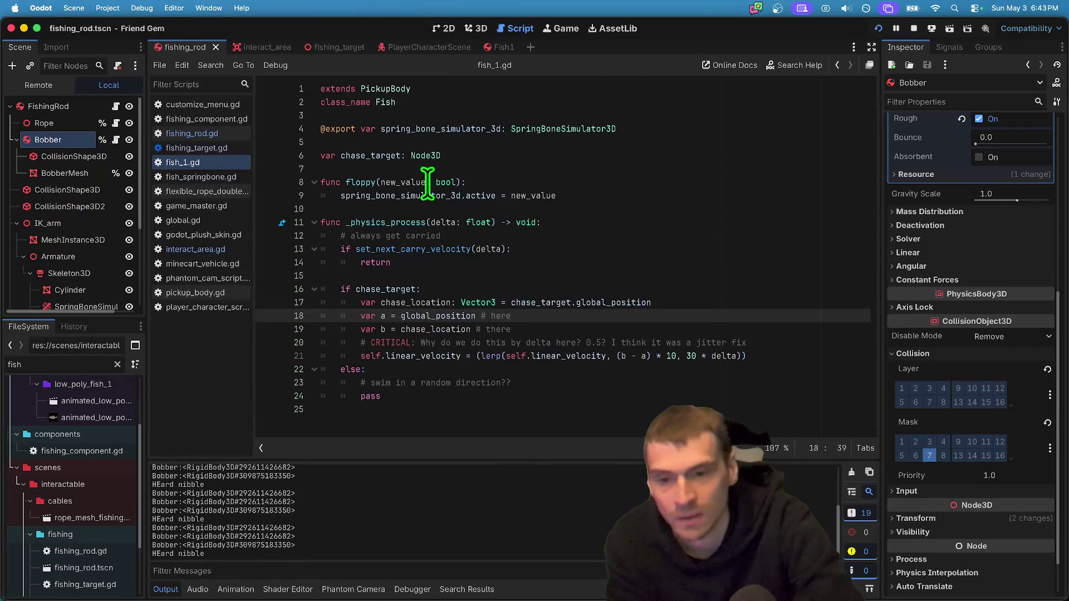
In fishing_rod.gd, insert a blank line after nibble()'s print('HEard nibble').
click(222, 135)
click(511, 289)
key(Down)
key(Down)
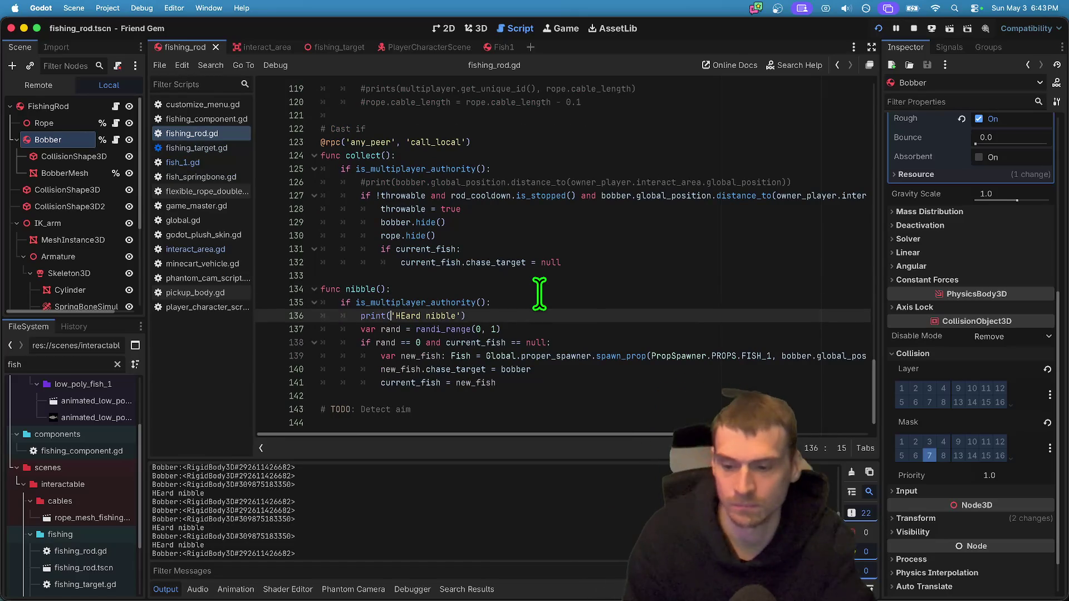
key(super+Tab)
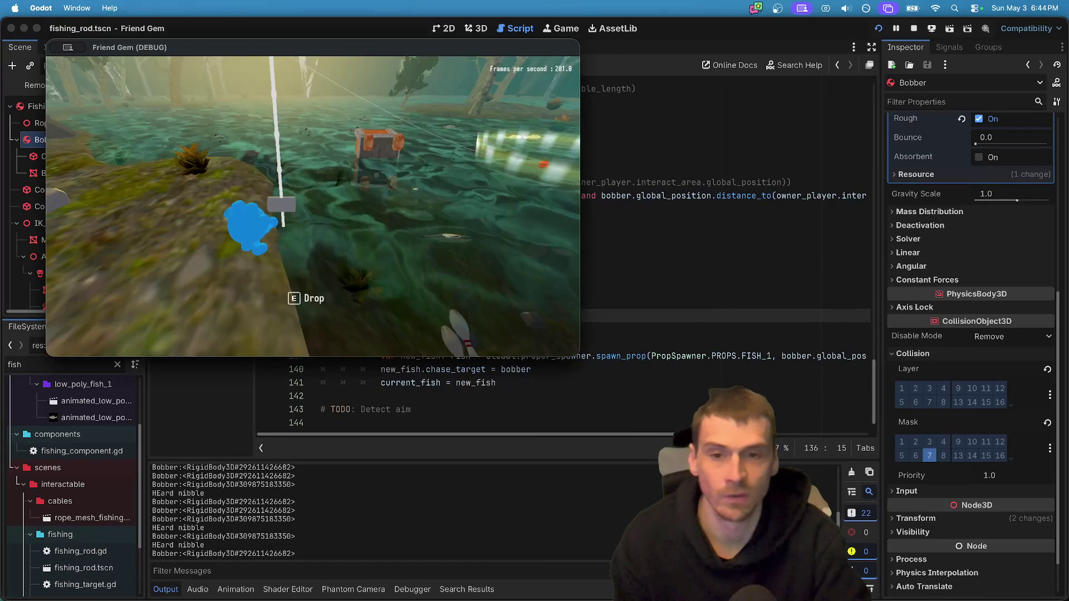
key(super+Tab)
key(super+Tab)
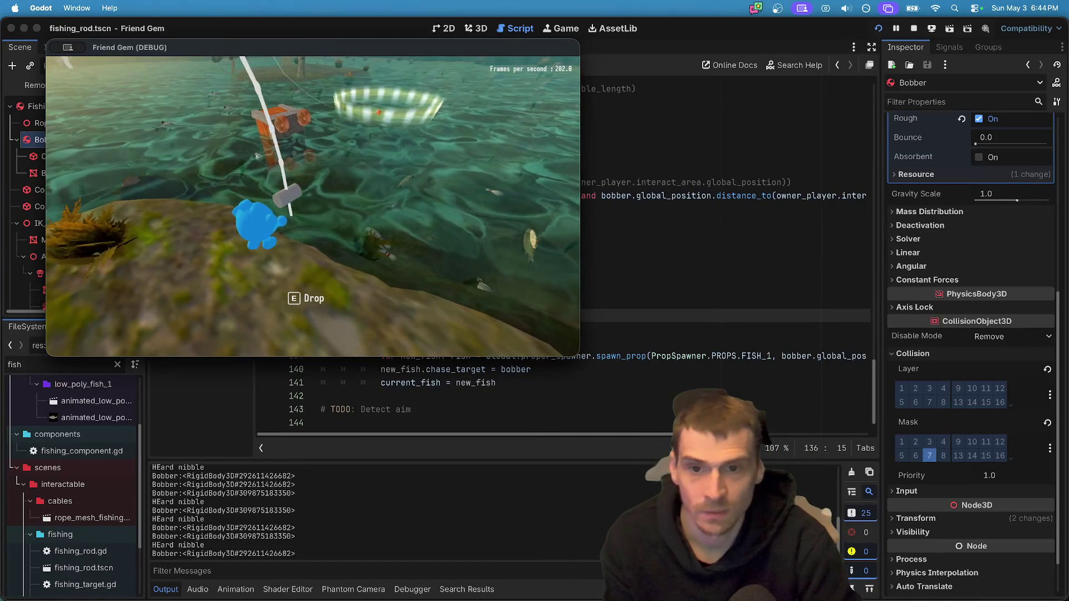
key(super+Tab)
click(603, 317)
key(Return)
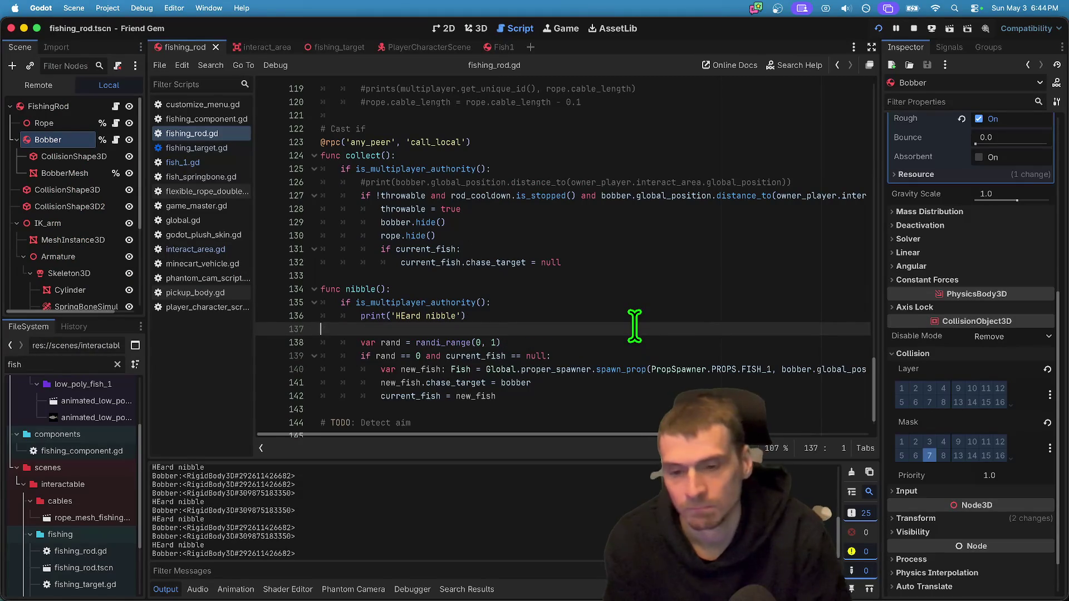
Write bobber.apply_central_impulse(Vector3(0.0, 0.0, 0.0)) on line 137 using autocomplete.
text(app)
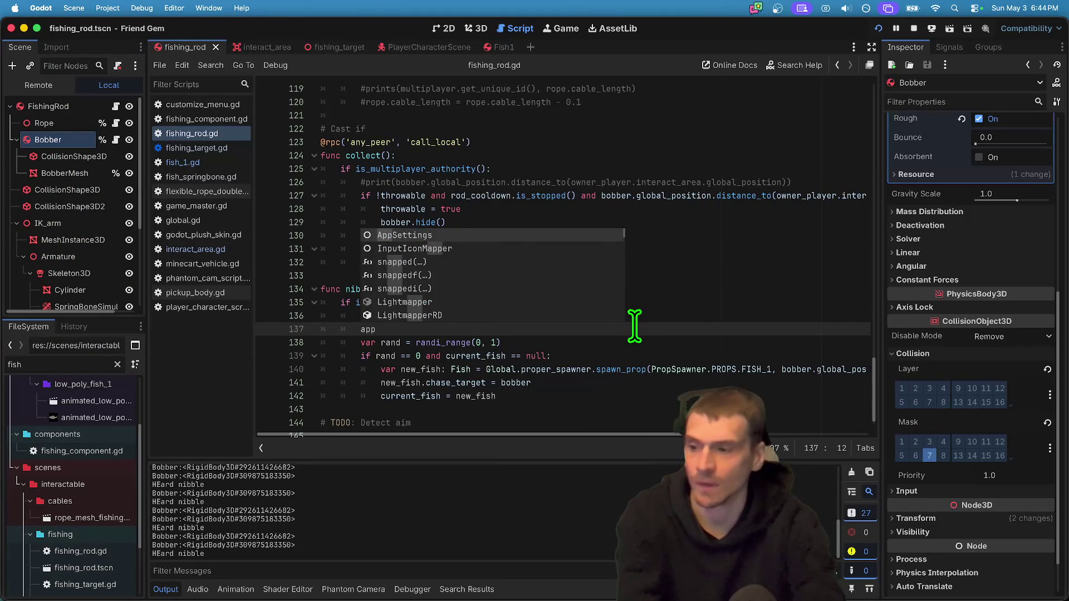
key(BackSpace)
key(BackSpace)
key(BackSpace)
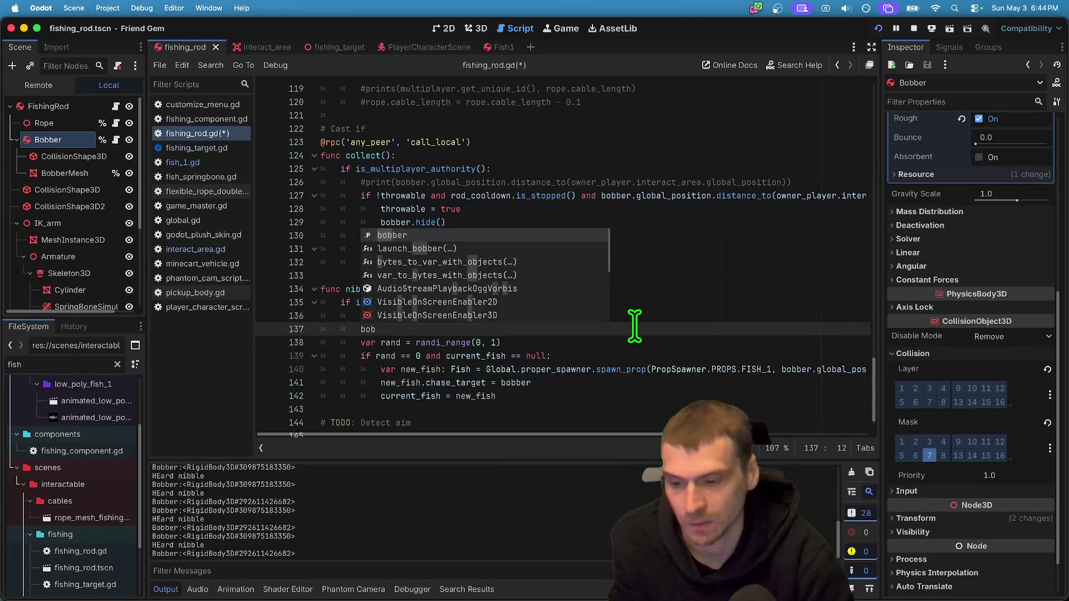
key(Return)
text(.i)
key(BackSpace)
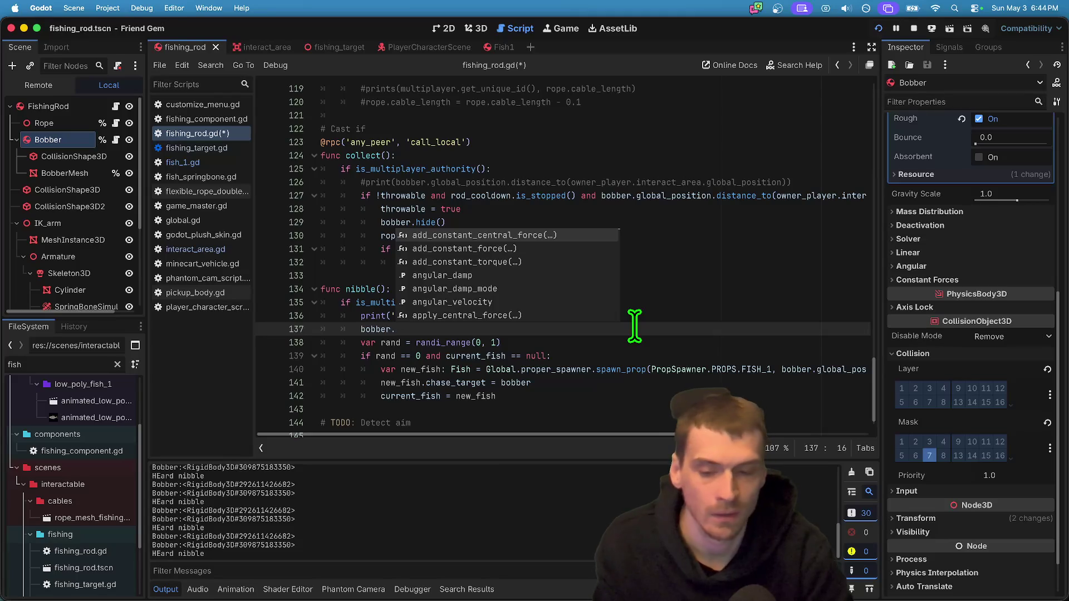
text(app)
key(Return)
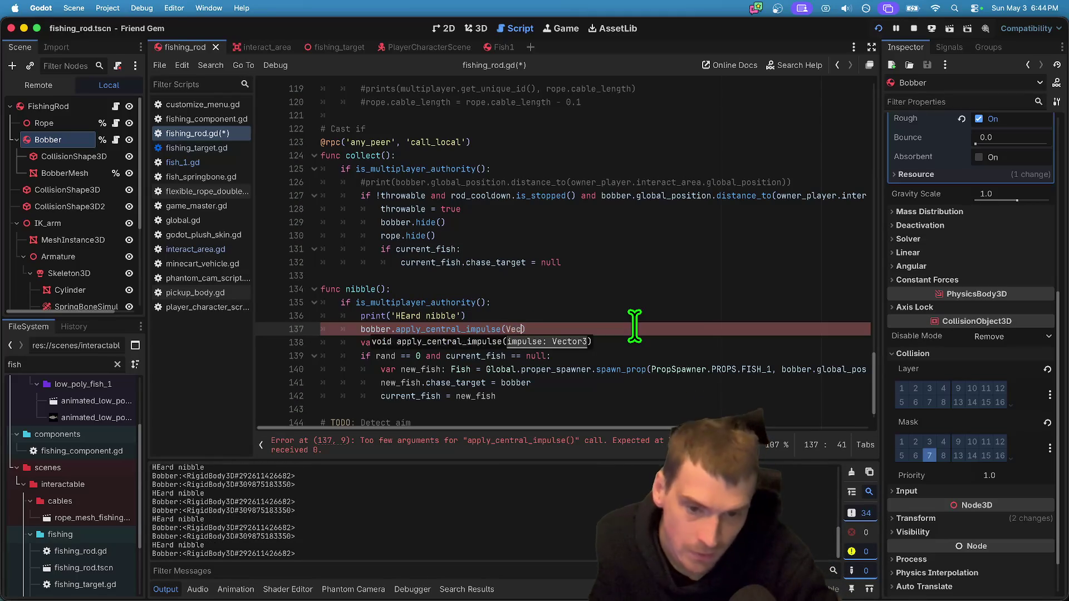
text(tor3)
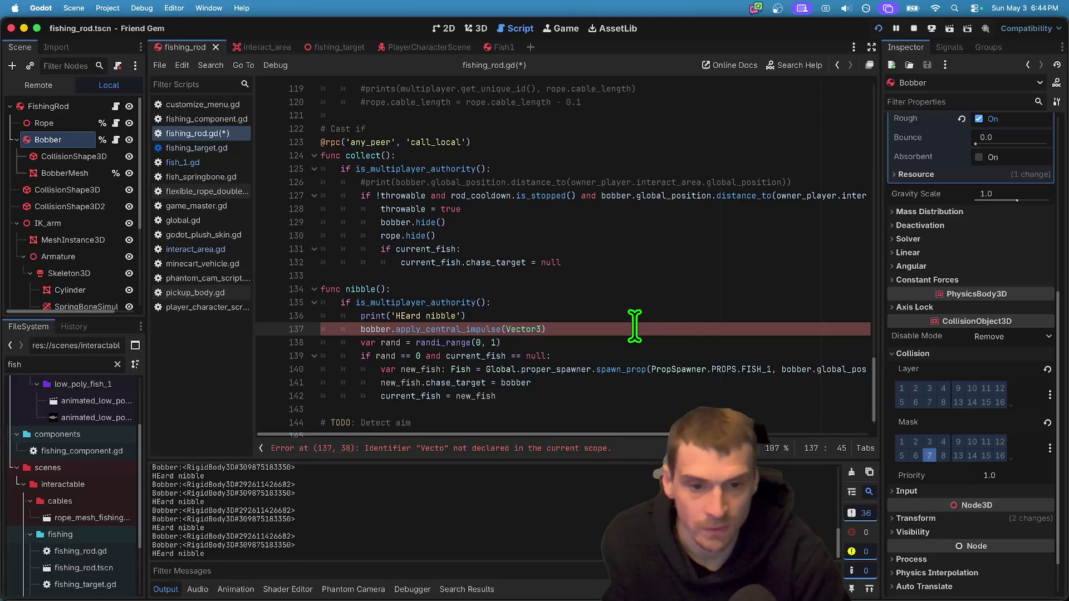
text((0)
text(.0,)
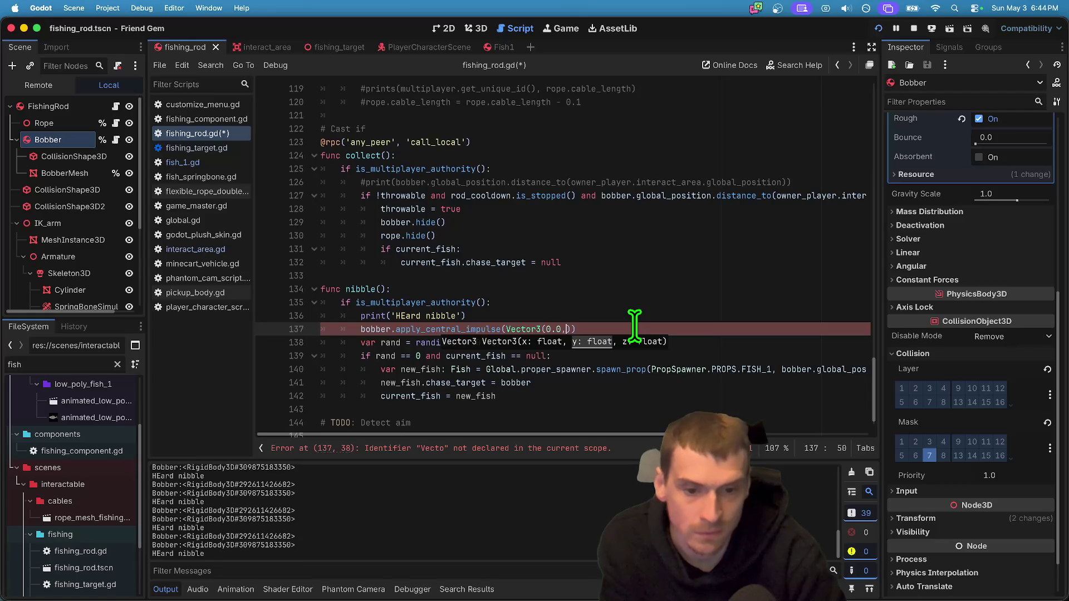
text(0.0)
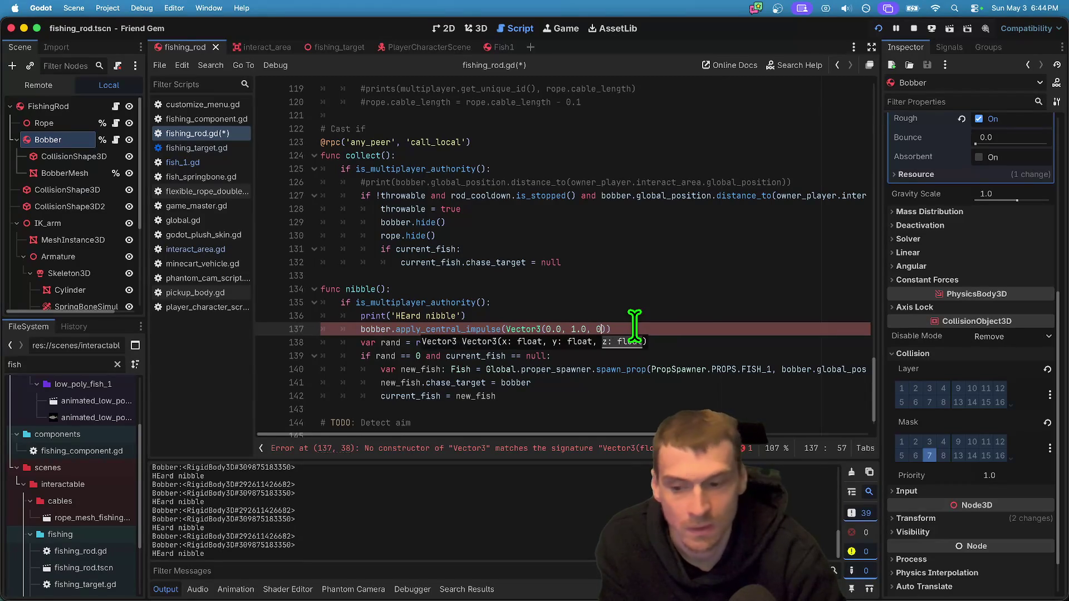
Test the impulse in game, tuning its y value to -10.0 between runs.
key(super+Tab)
key(super+Tab)
key(super+Tab)
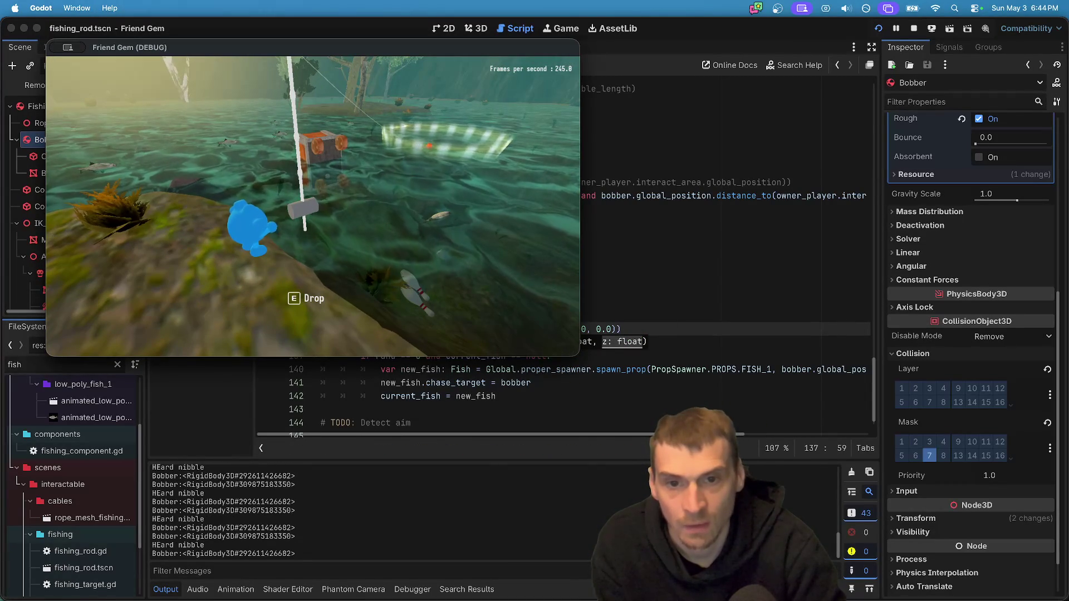
key(super+Tab)
click(574, 330)
key(super+Tab)
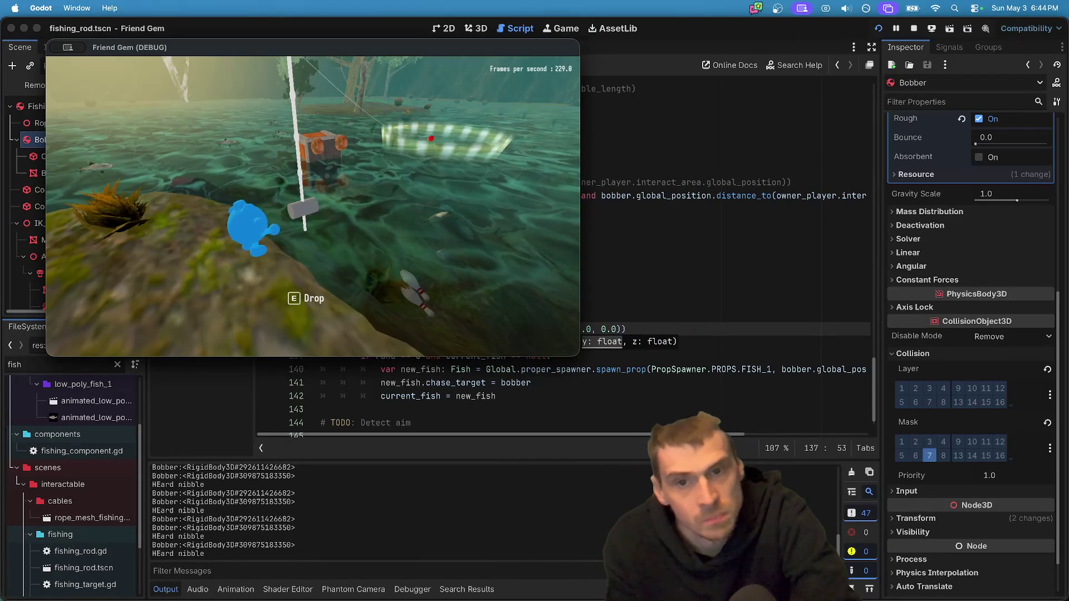
key(super+Tab)
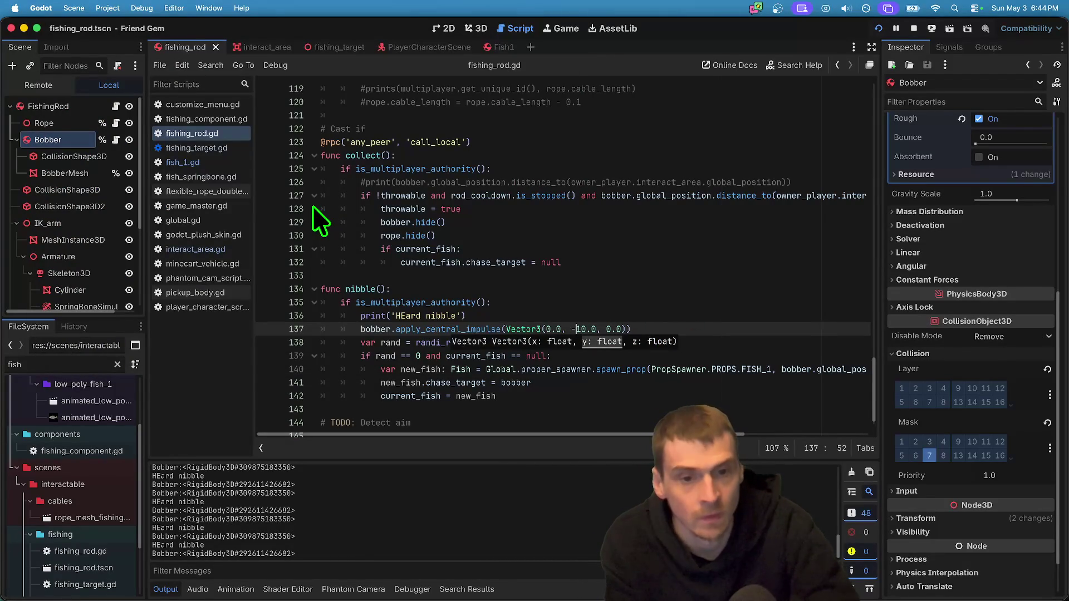
key(super+Tab)
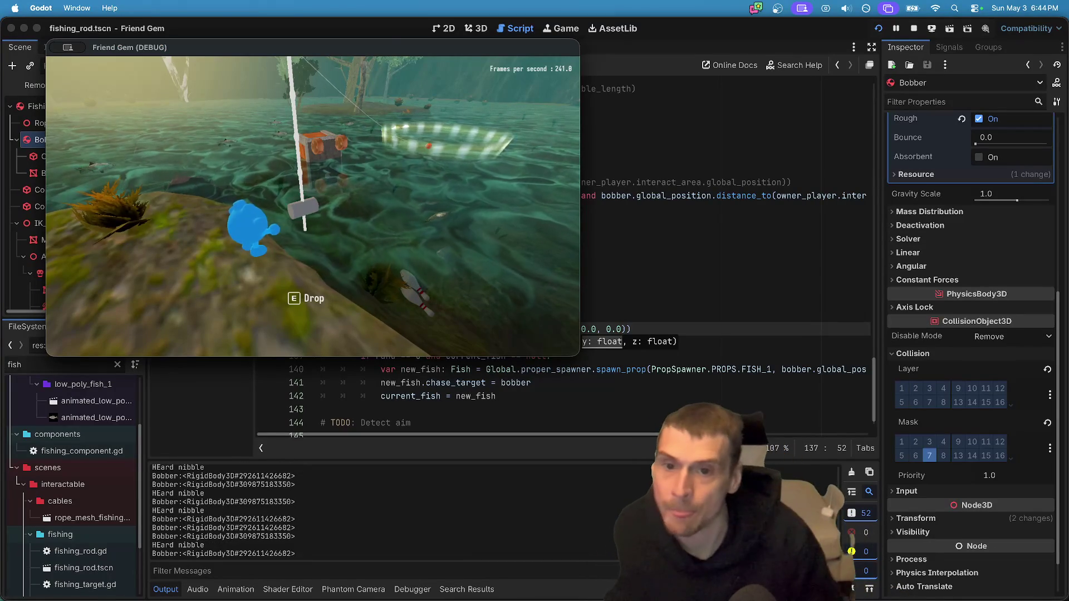
key(super+Tab)
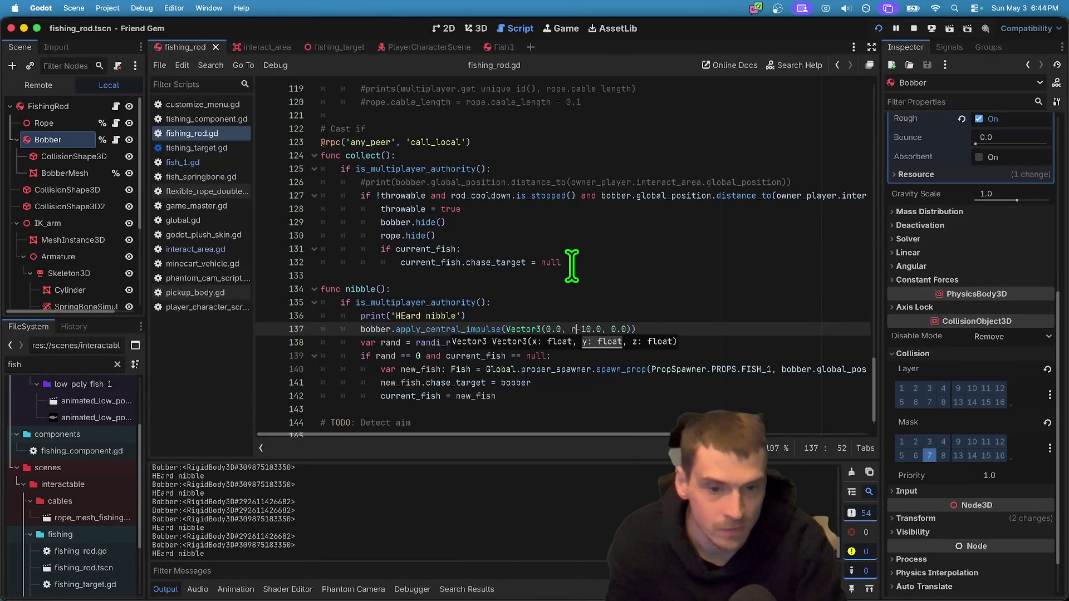
On line 137, replace the bobber's -10.0 y impulse with randf_range(-20.0, -3.0) and test it.
key(BackSpace)
key(BackSpace)
key(BackSpace)
text(_)
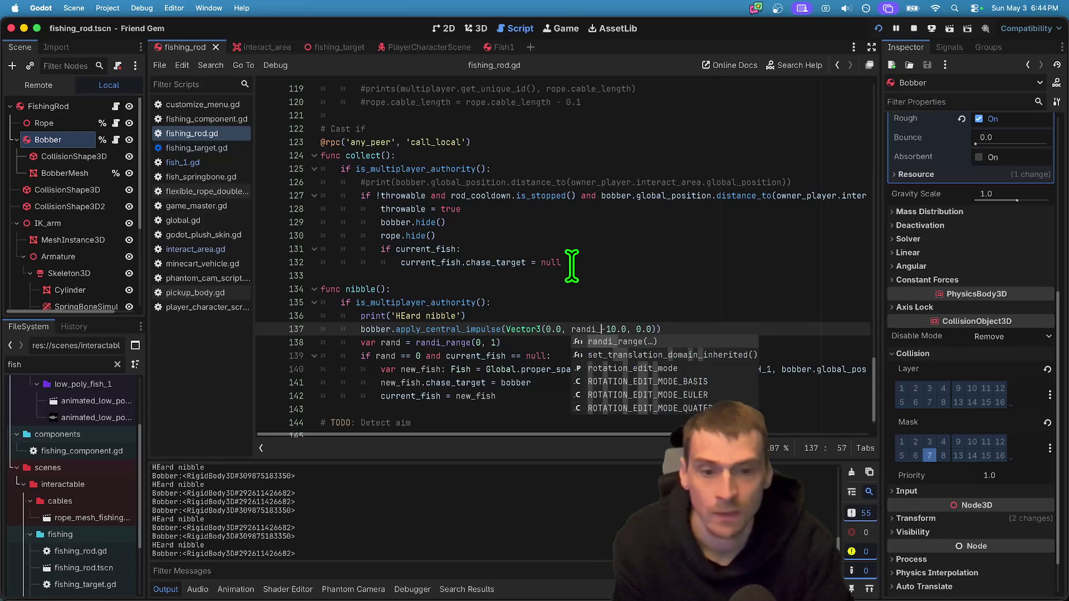
key(Return)
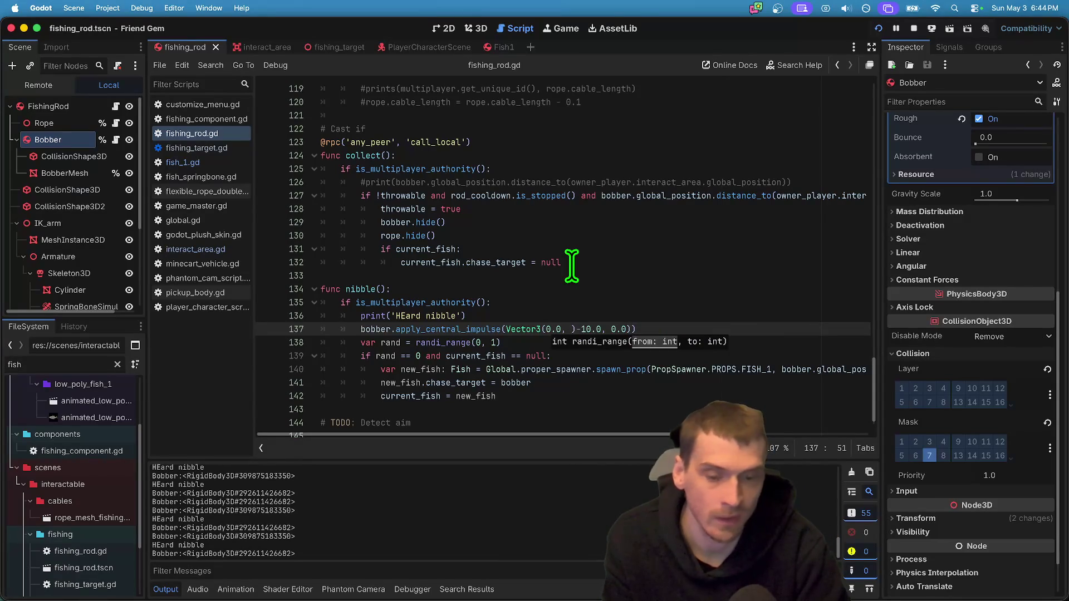
key(Delete)
text(rand)
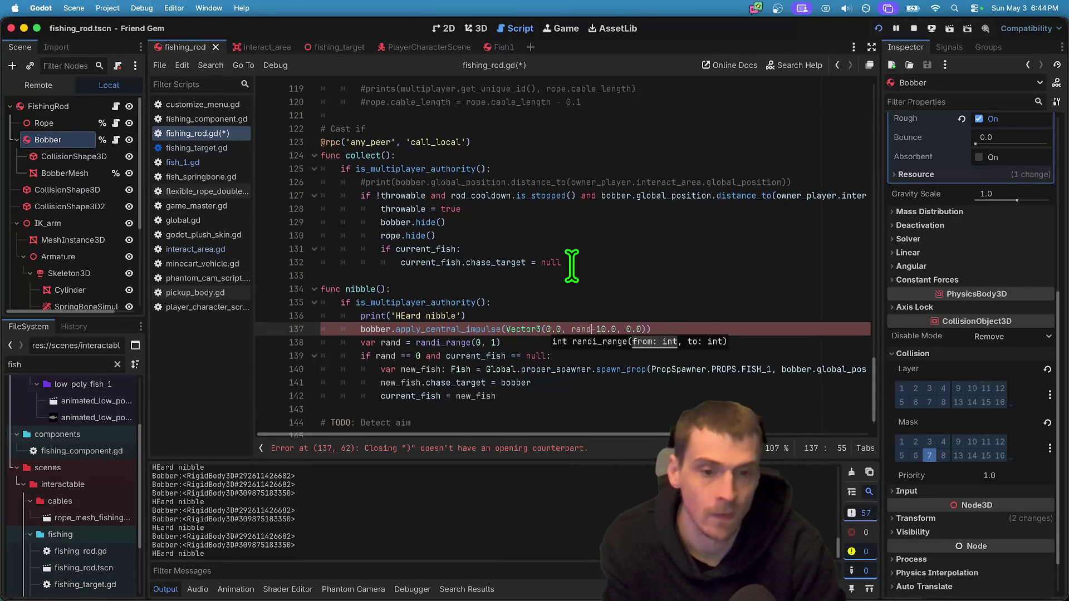
text(f)
key(Return)
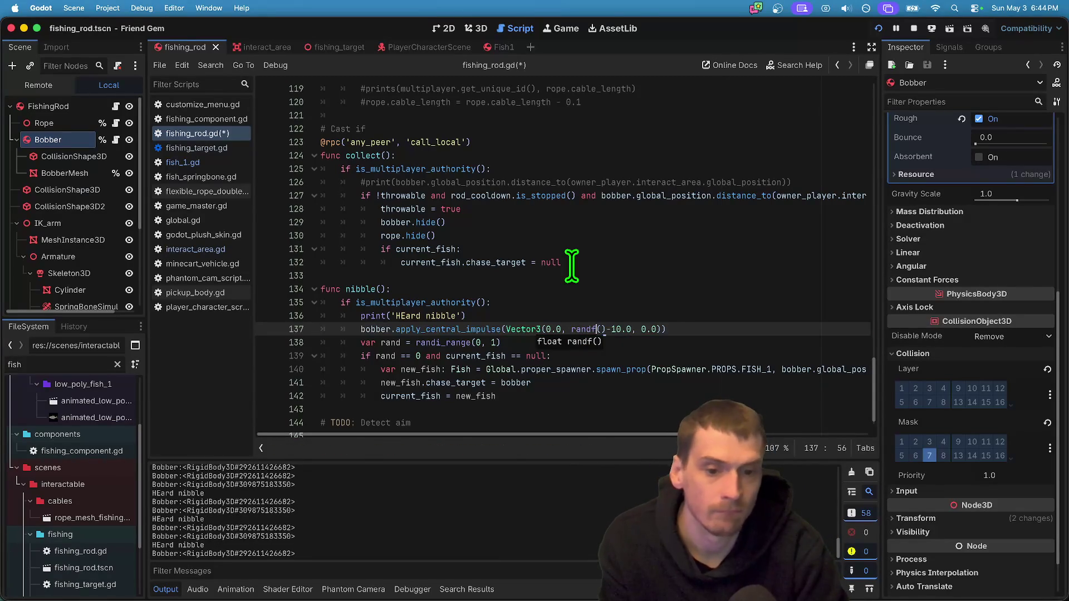
text(ge(-20)
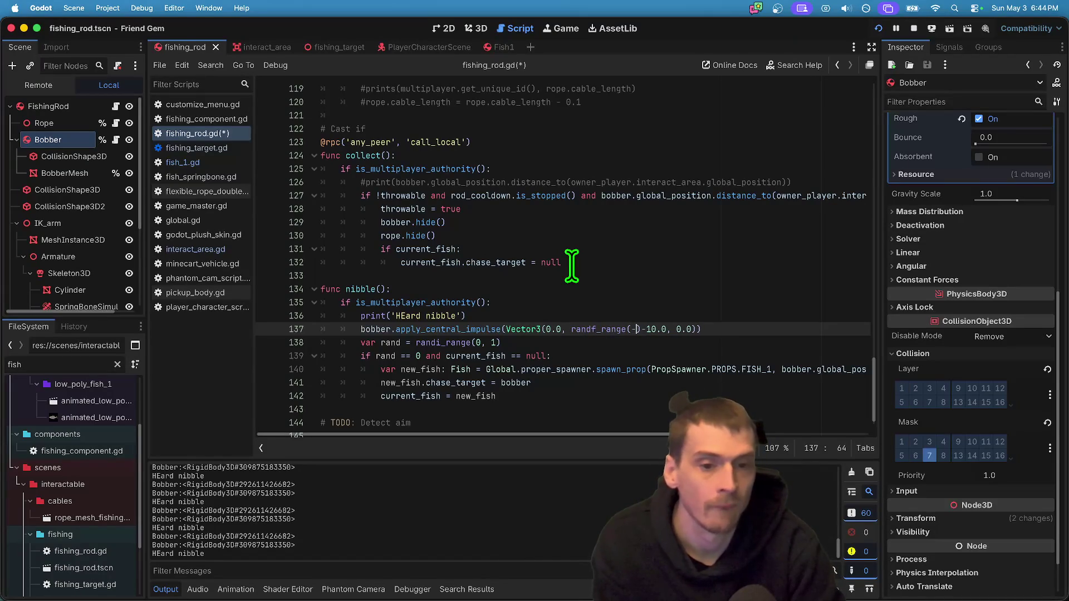
text(, -)
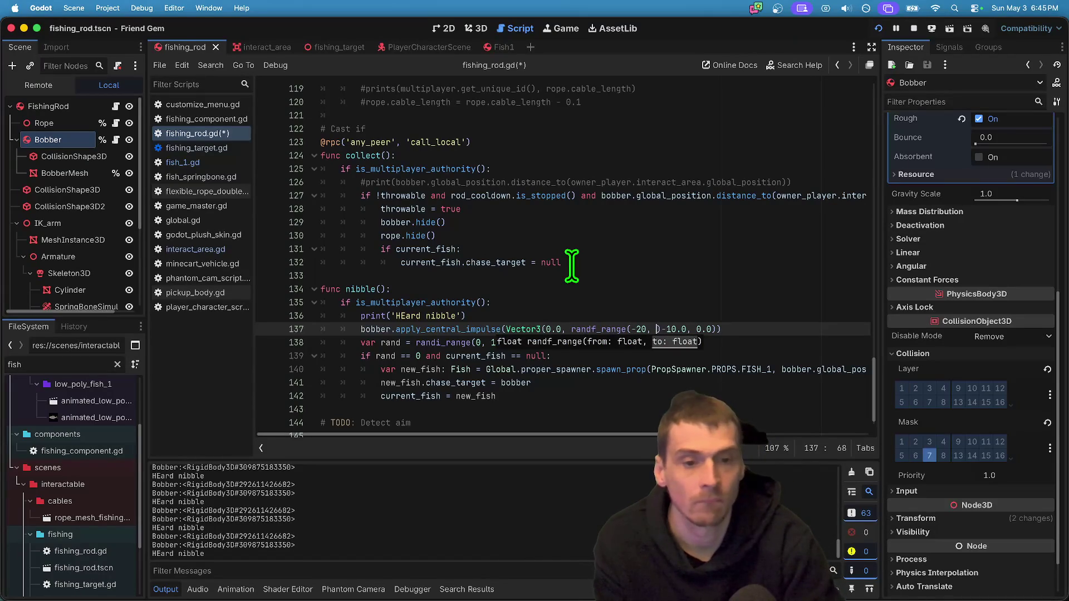
text(8)
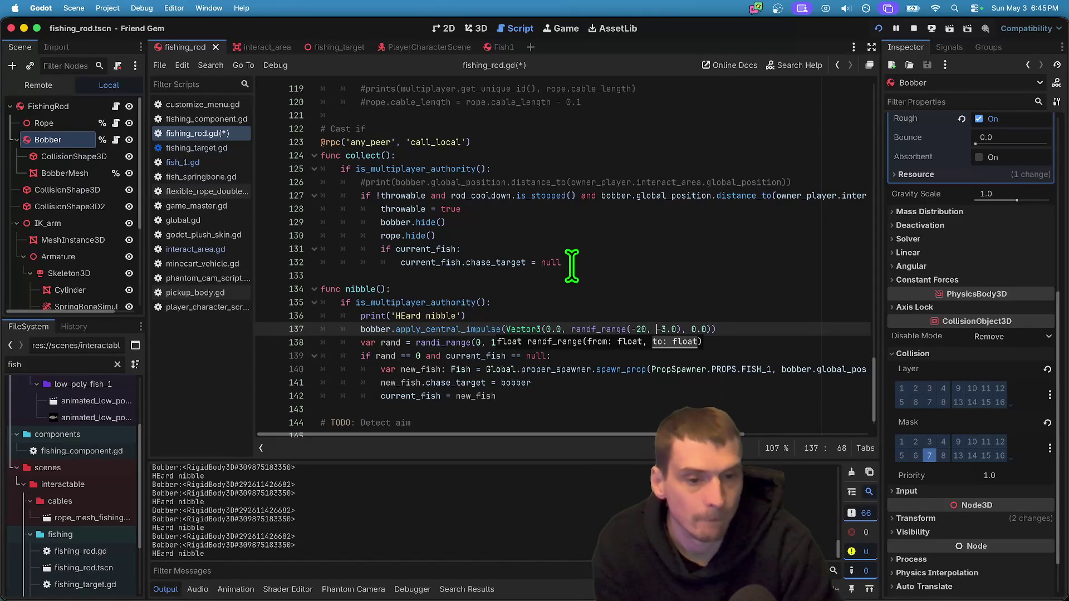
key(Left)
key(Left)
key(Right)
key(Right)
key(Right)
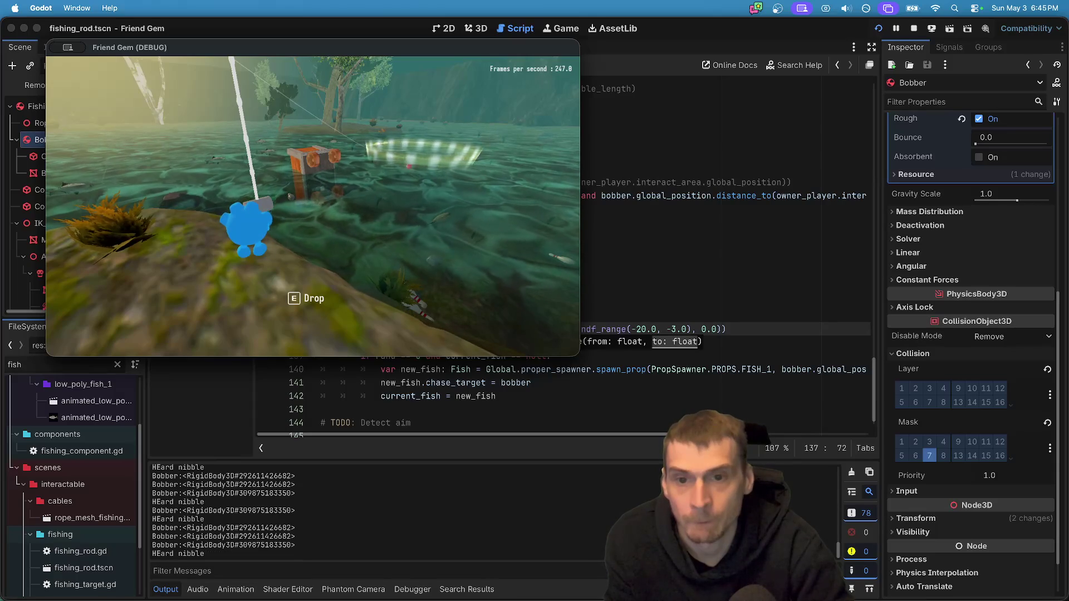
click(512, 329)
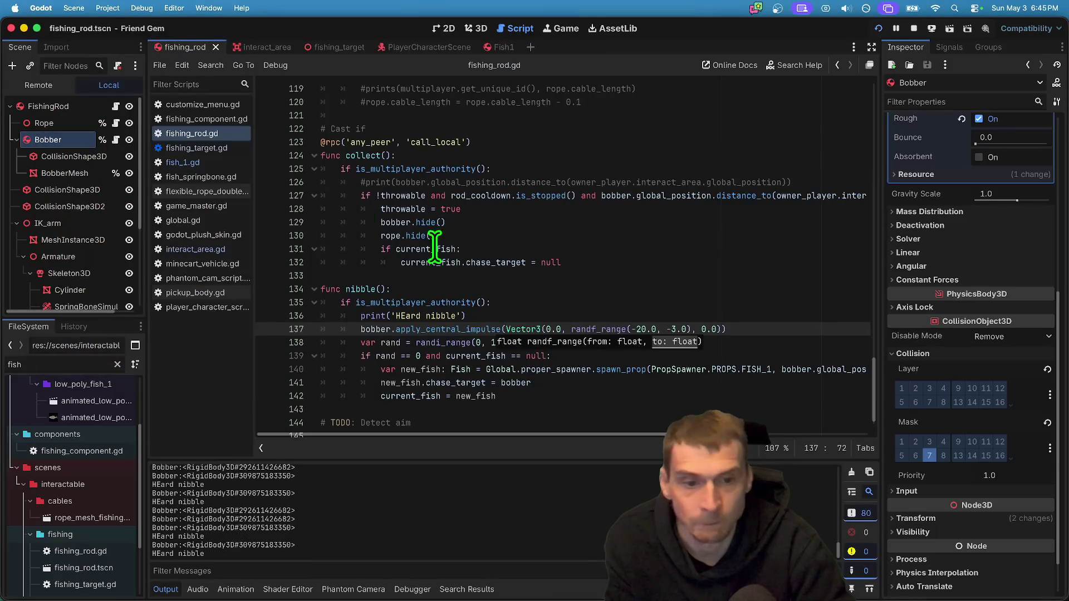
Move the bobber impulse line from the fish-spawn branch into the else branch of nibble().
click(635, 355)
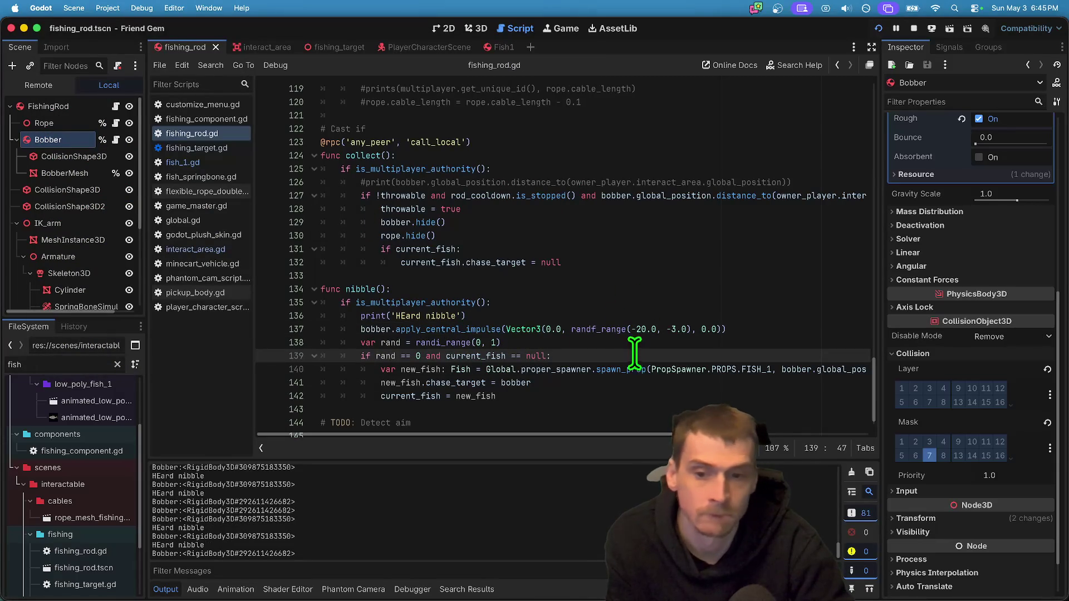
triple_click(617, 324)
key(ctrl+c)
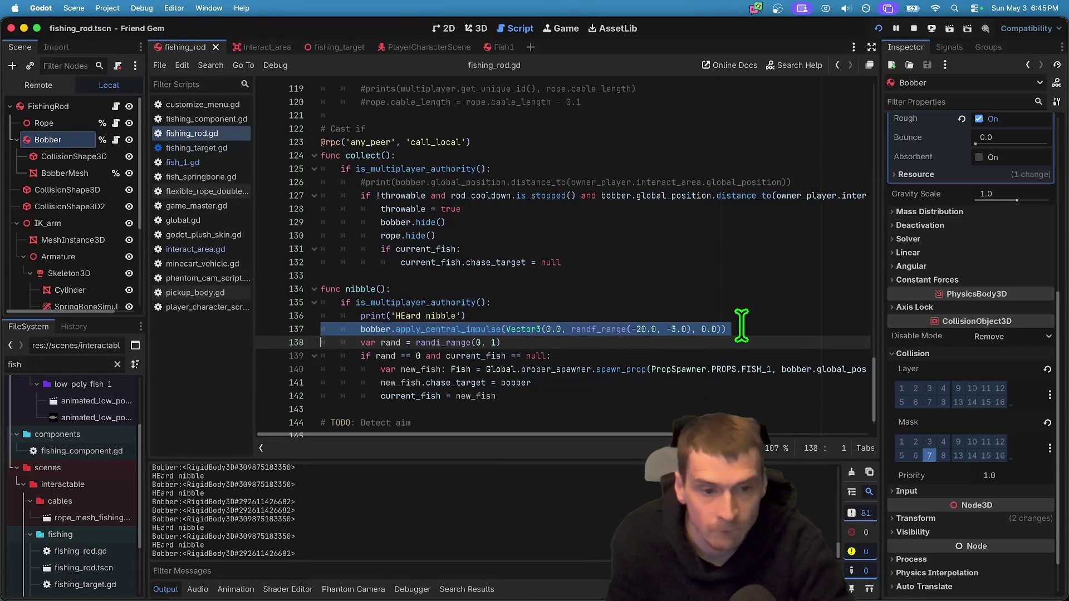
key(BackSpace)
click(730, 396)
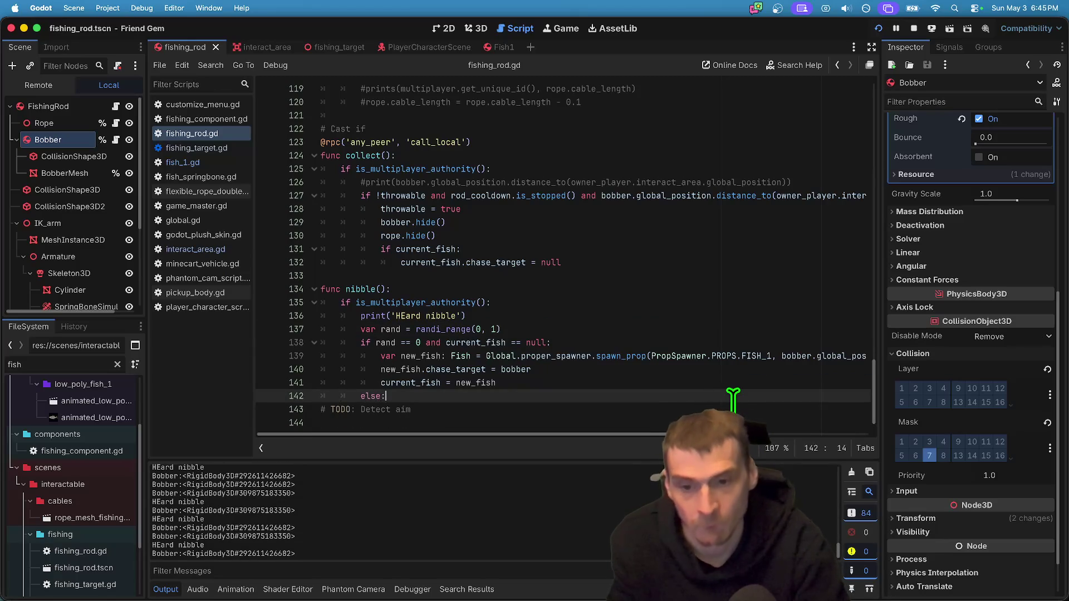
key(Return)
key(ctrl+v)
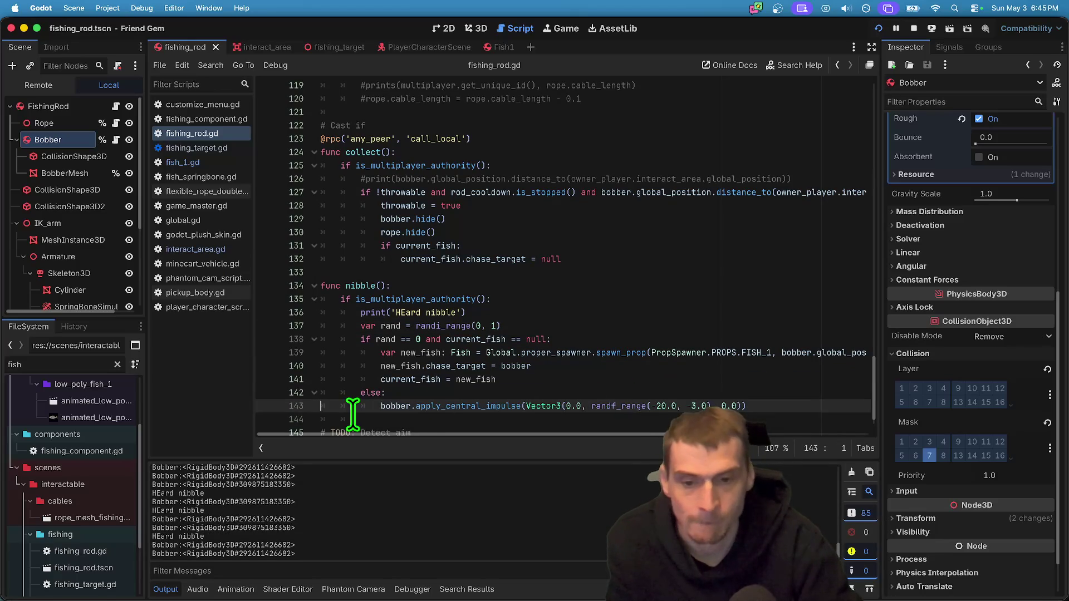
Start a new Vector3 bobber impulse call under the fish-spawn condition.
double_click(385, 406)
drag(382, 406, 544, 406)
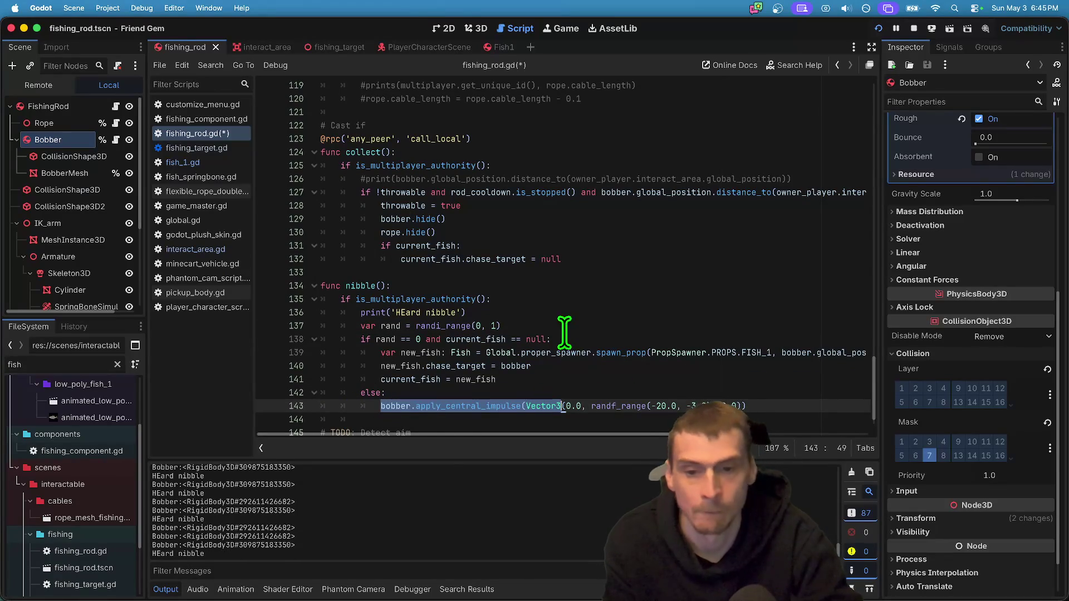
click(580, 344)
key(Return)
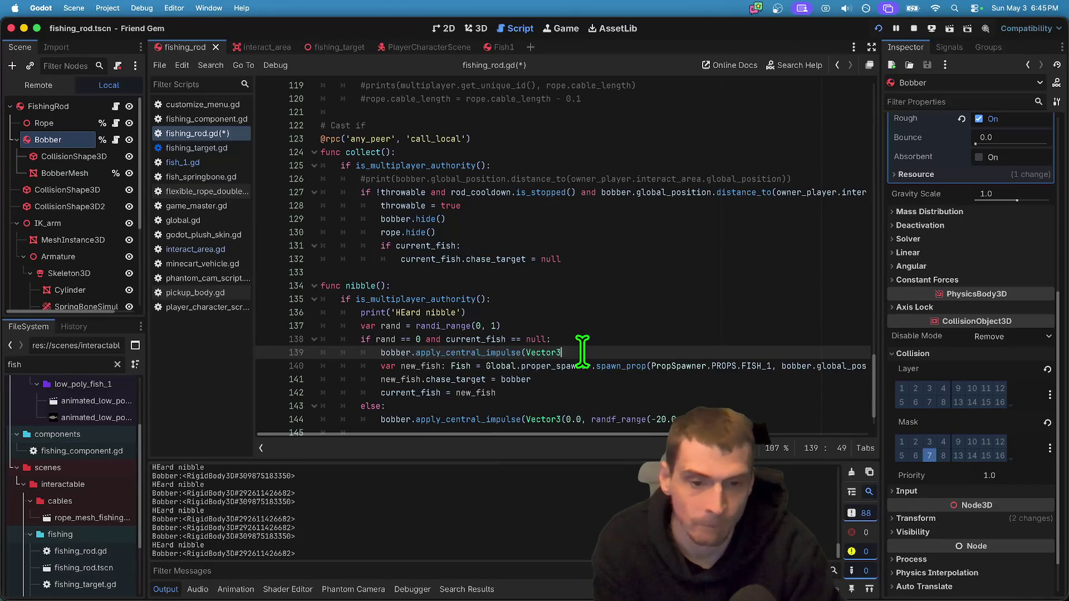
text(.)
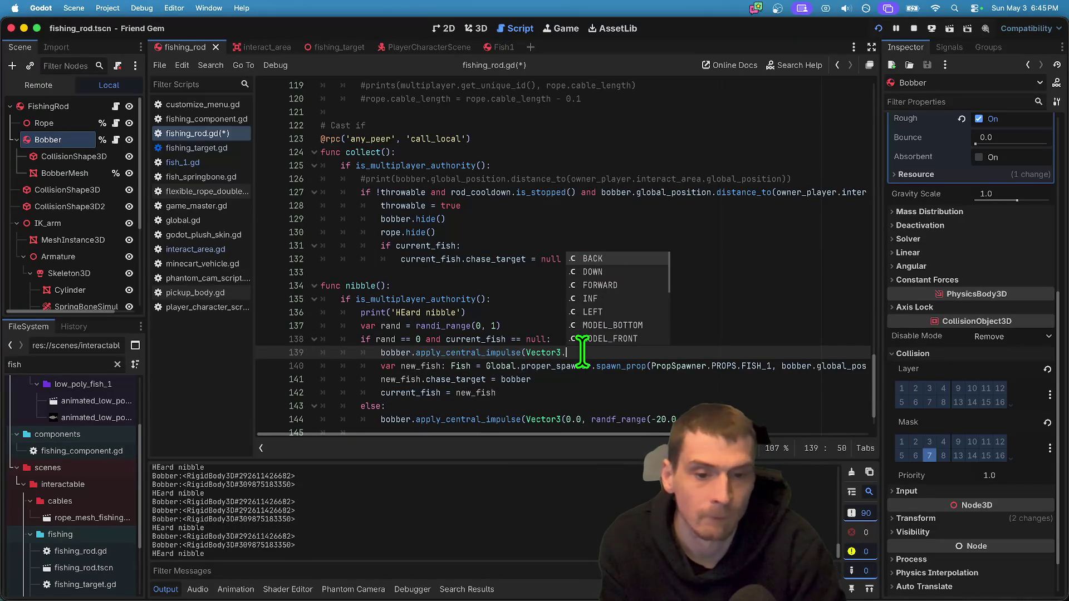
key(BackSpace)
text(0)
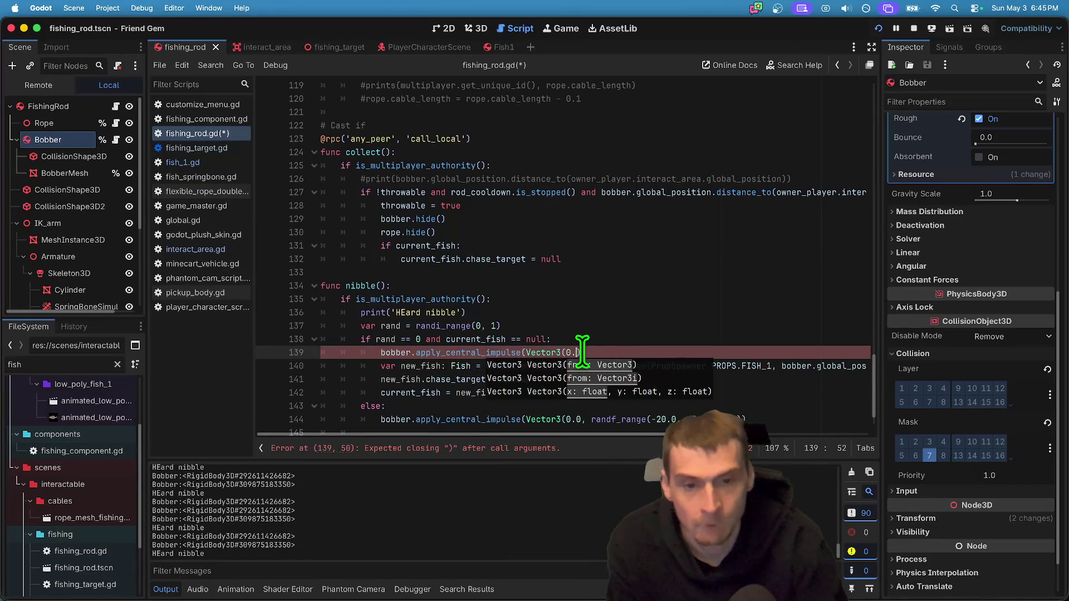
text(,)
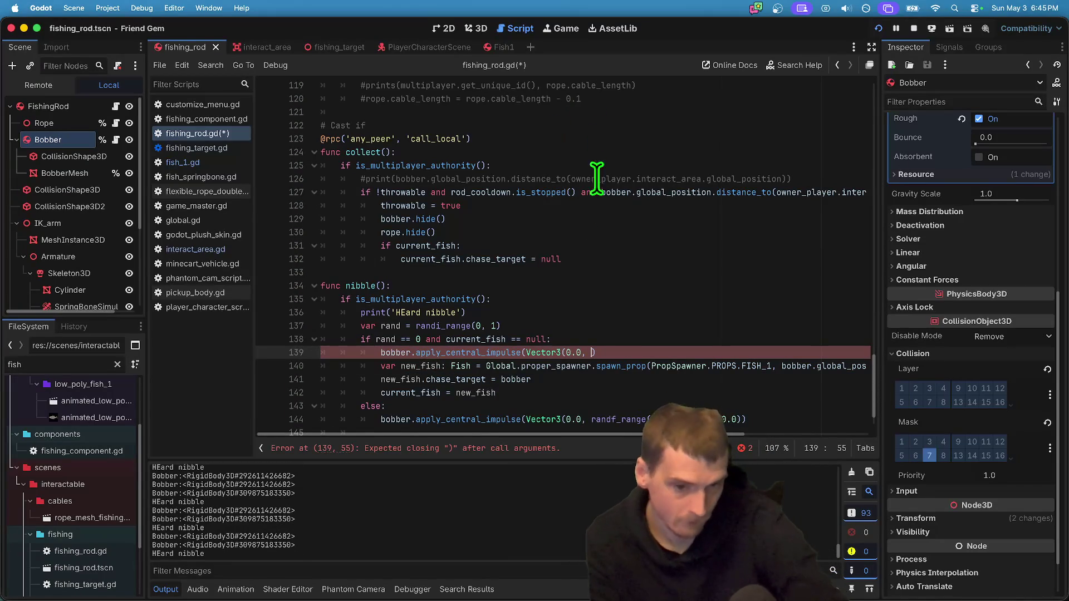
scroll(663, 319, down, 1)
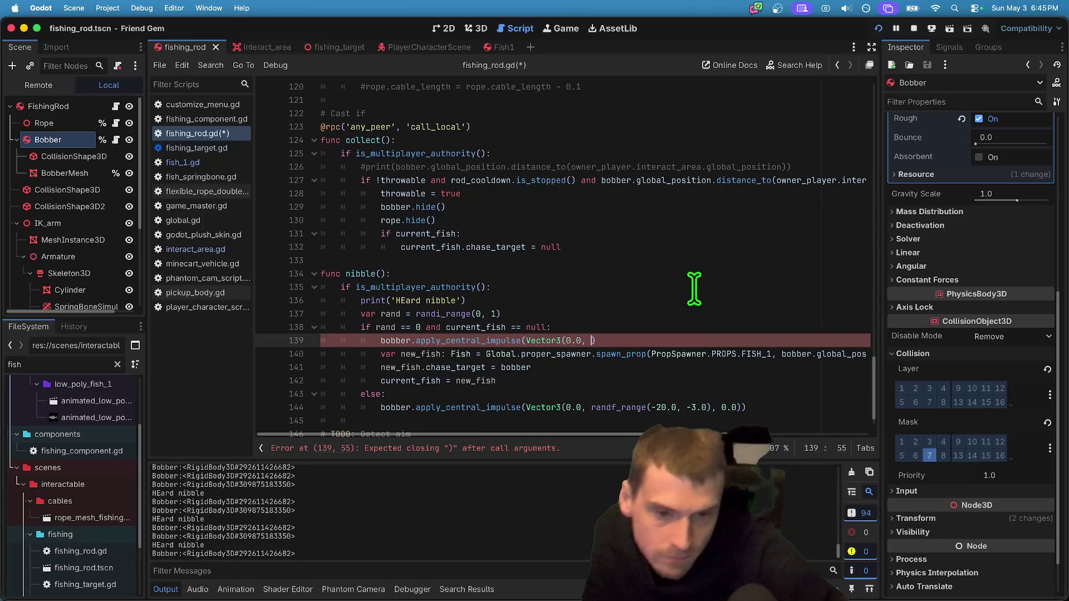
Fill the fish-branch impulse with Vector3(0.0, -20.0, 0.0).
text(ran)
key(Down)
key(Down)
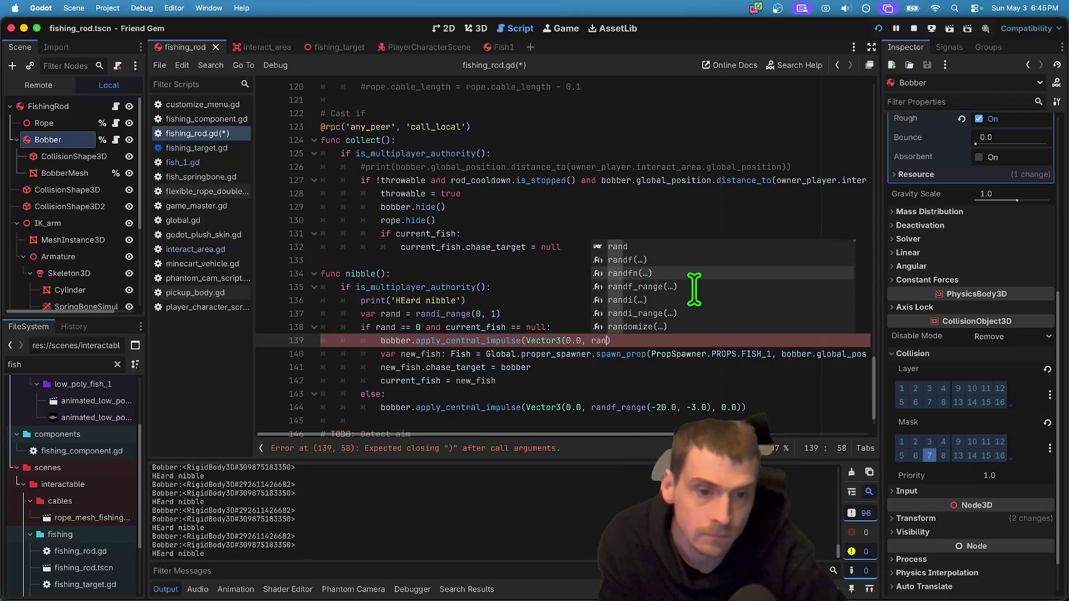
key(Down)
key(Down)
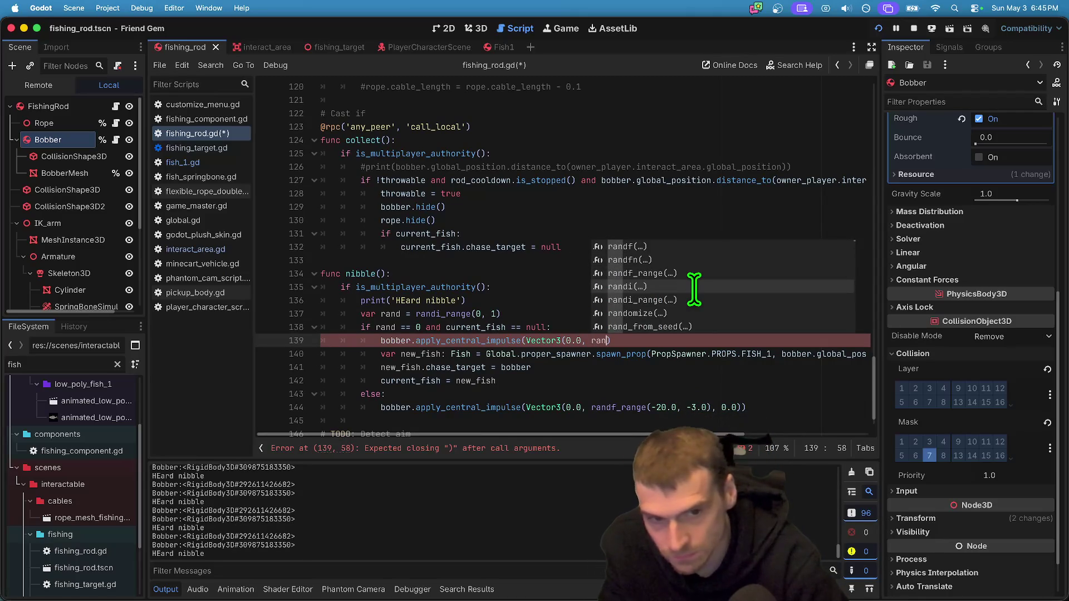
key(BackSpace)
key(BackSpace)
key(BackSpace)
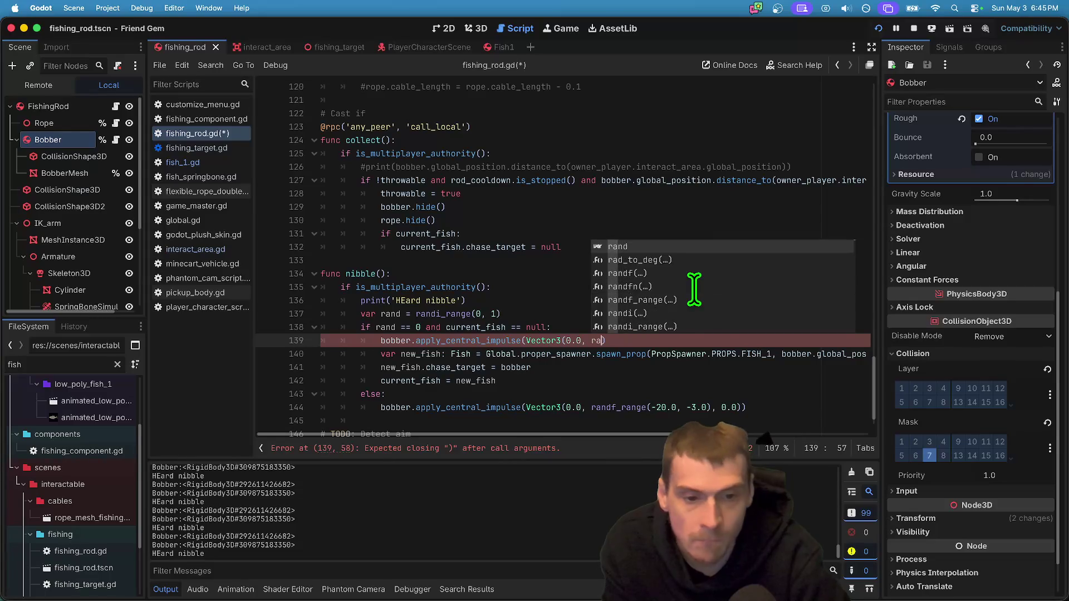
text(-30.0, 0.0)
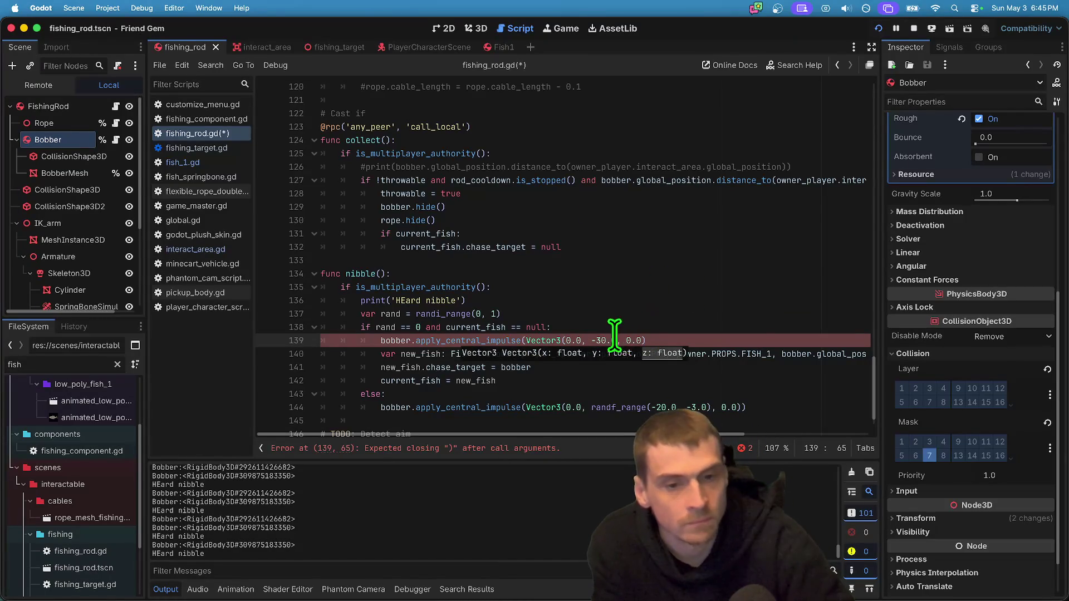
key(Left)
key(Left)
key(Left)
key(BackSpace)
key(BackSpace)
text(20)
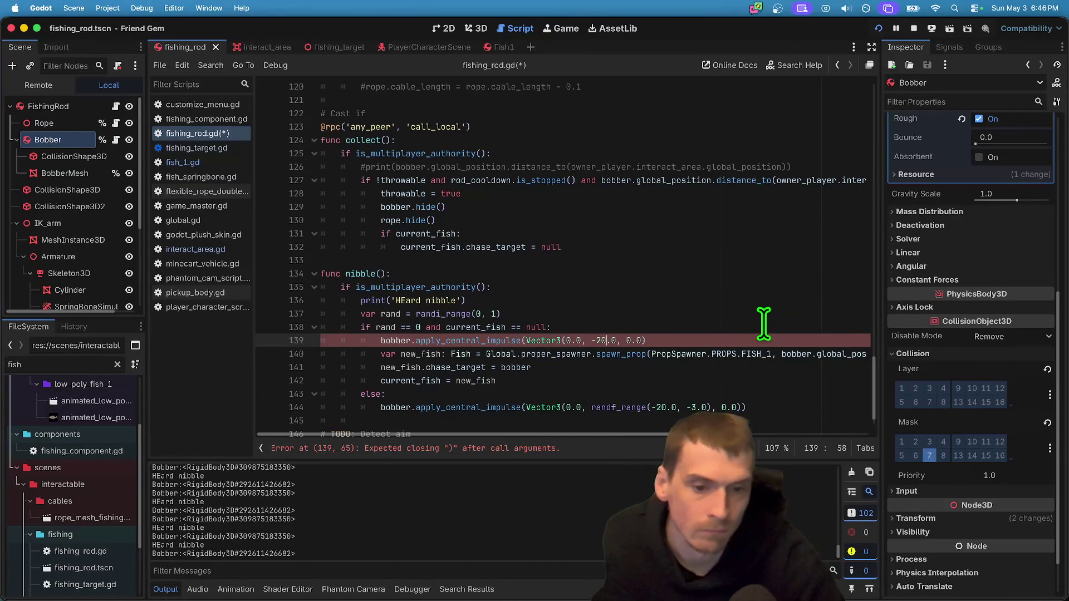
Narrow the else-branch impulse to randf_range(-15.0, -3.0), close the call, and run the game.
click(663, 407)
key(BackSpace)
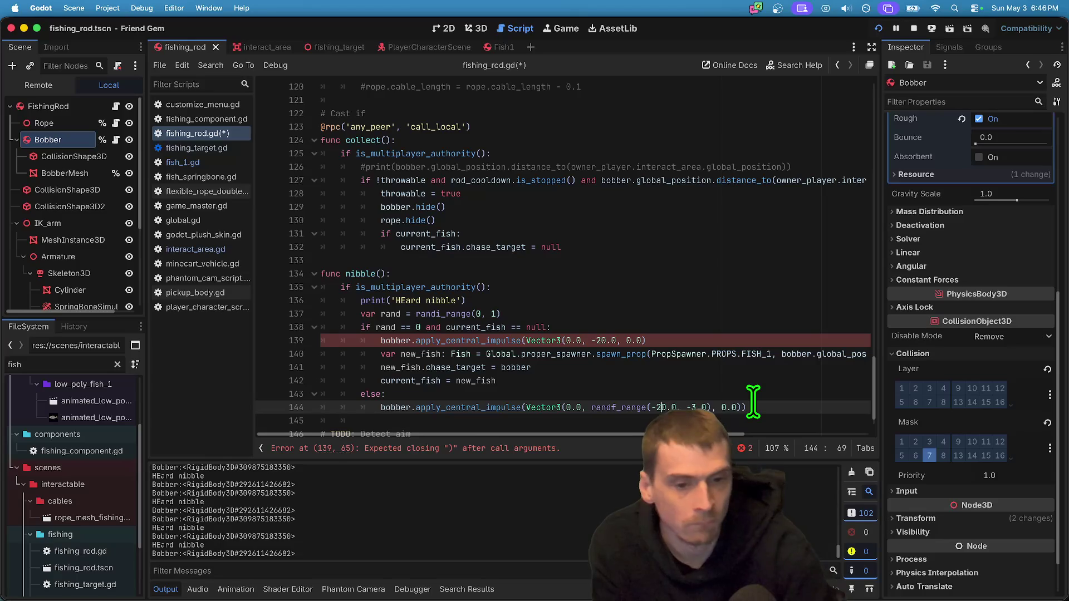
text(15)
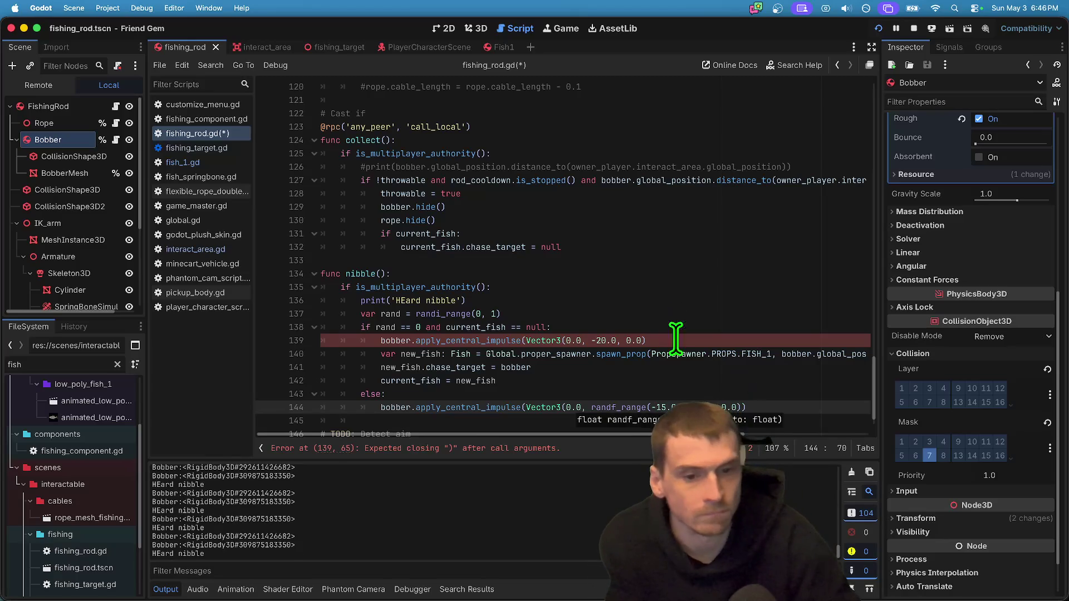
click(679, 340)
text())
key(super+b)
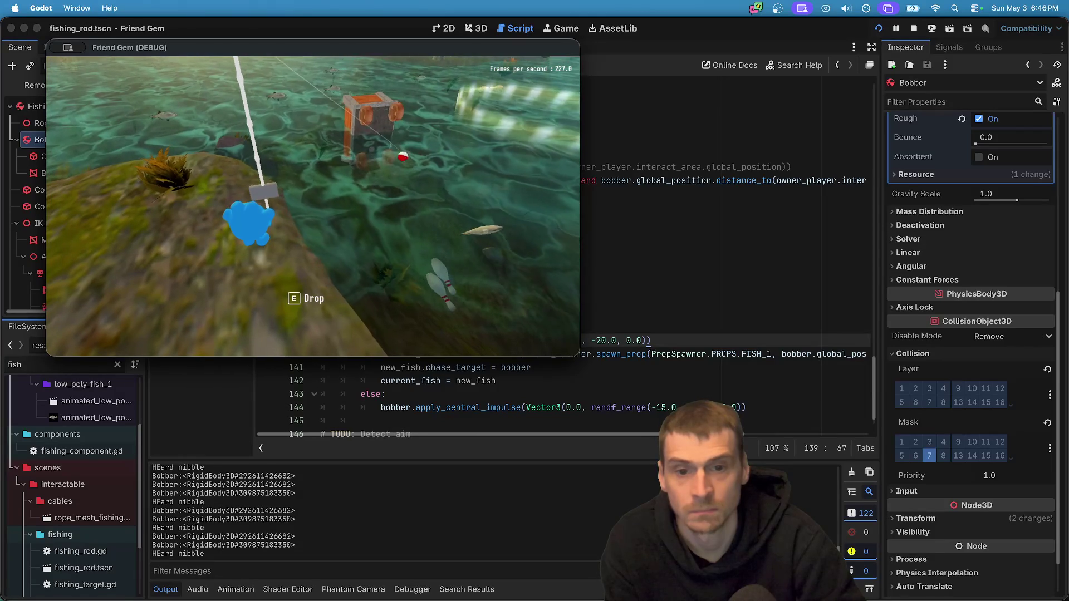
Add 'current_fish = null' after the chase_target reset on line 132 in collect().
click(317, 207)
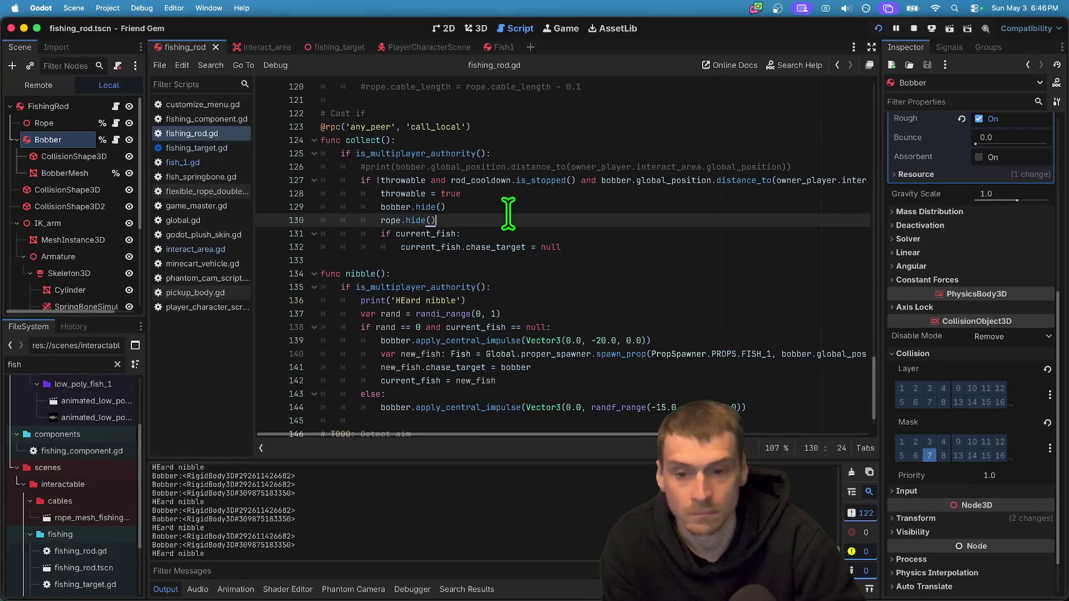
scroll(493, 302, down, 1)
click(494, 303)
click(491, 314)
double_click(493, 302)
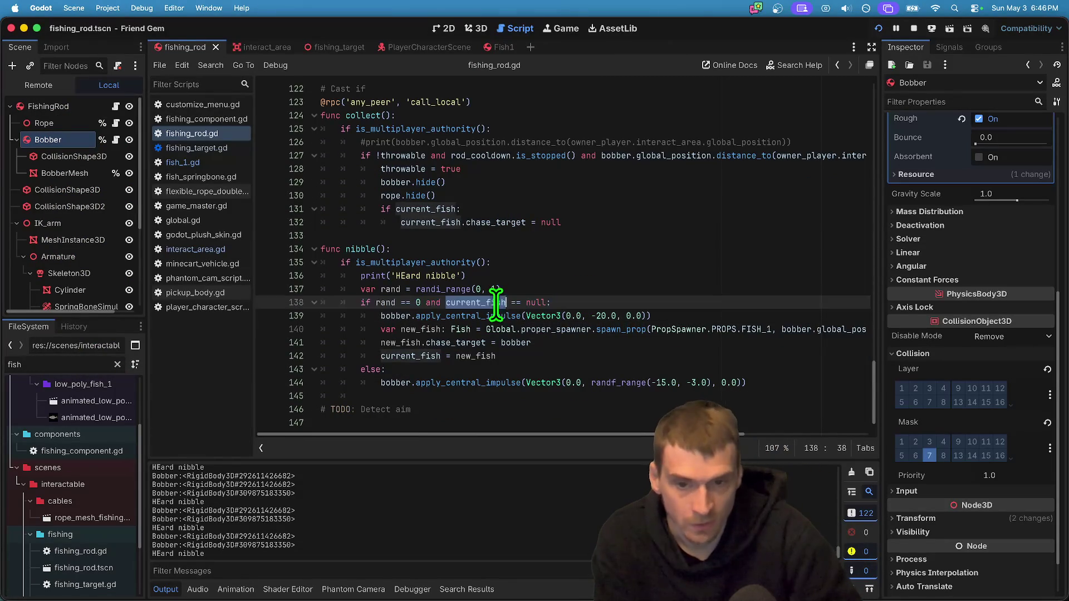
click(493, 221)
click(620, 223)
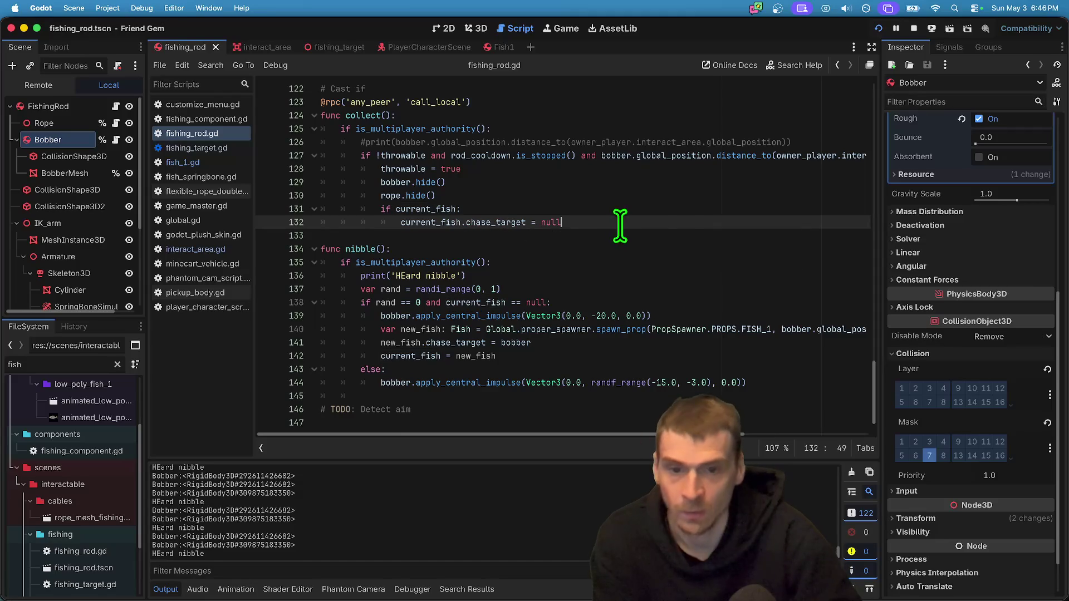
key(Return)
text(current_fish = n)
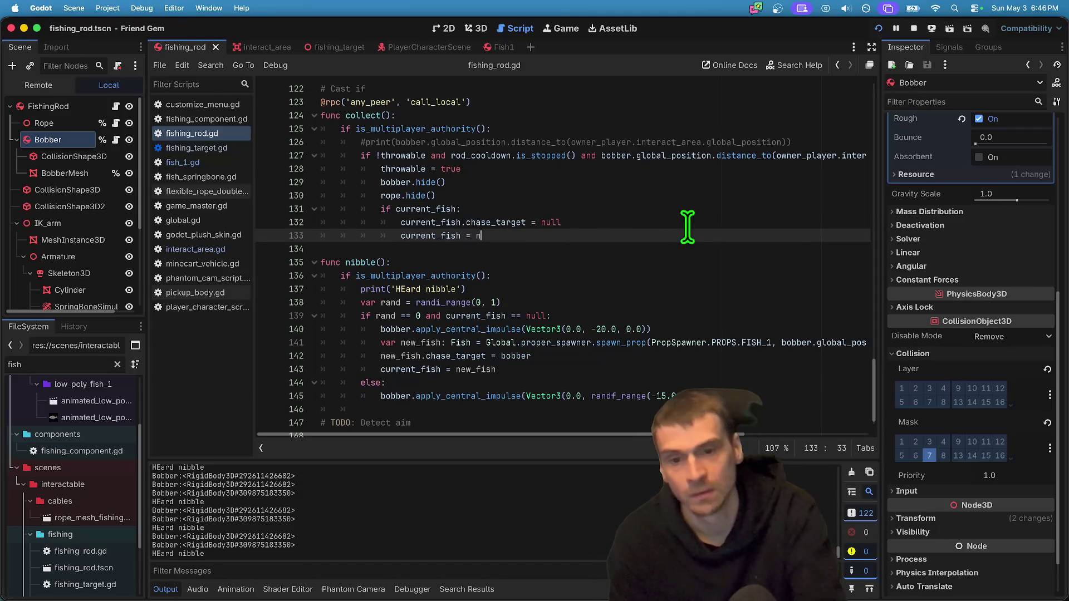
text(ull)
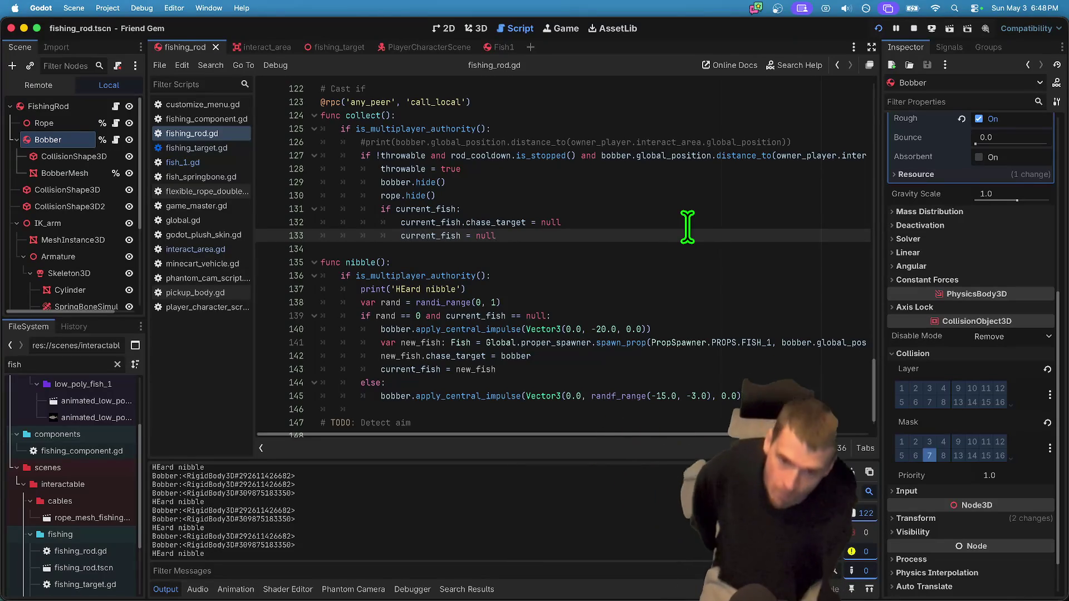
Relaunch the game with super+B to test the fishing rod changes.
key(super+b)
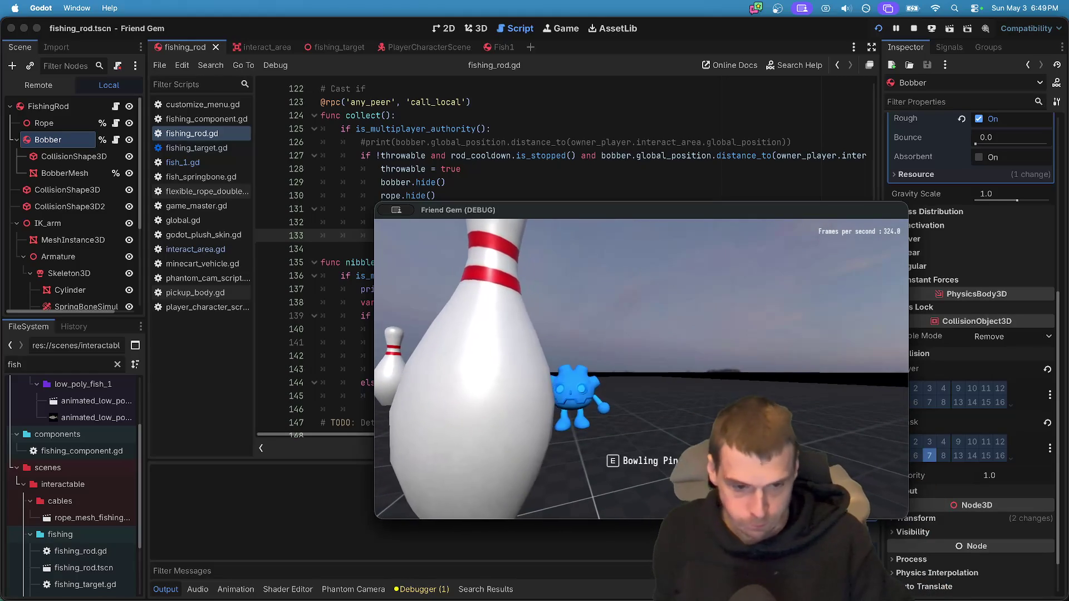
Load the MapLakeFlat level from the in-game Admin panel and resume play.
key(Escape)
key(super+Tab)
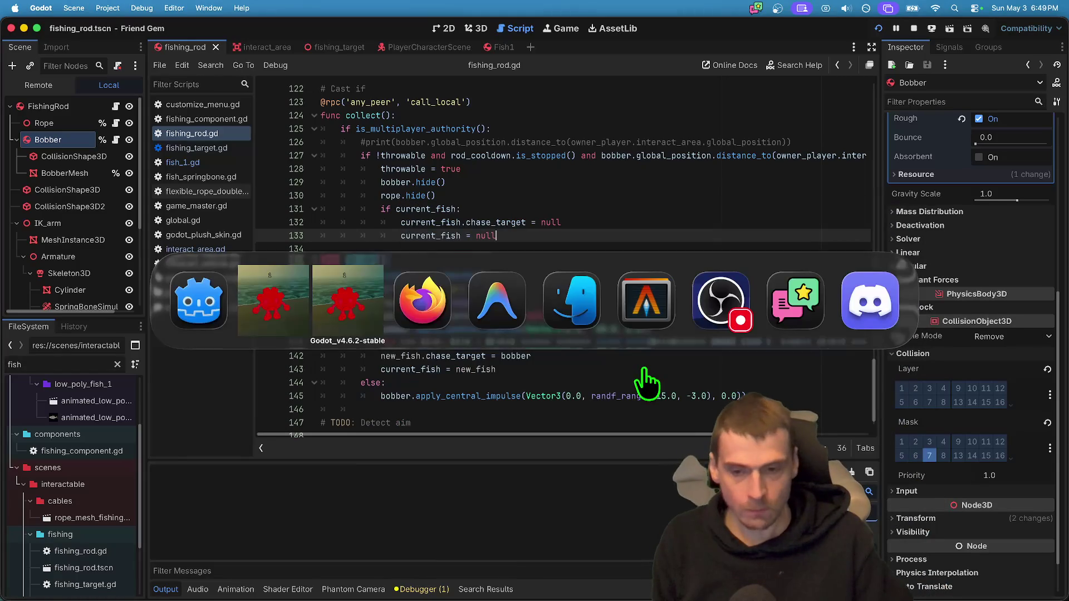
key(Escape)
key(super+Tab)
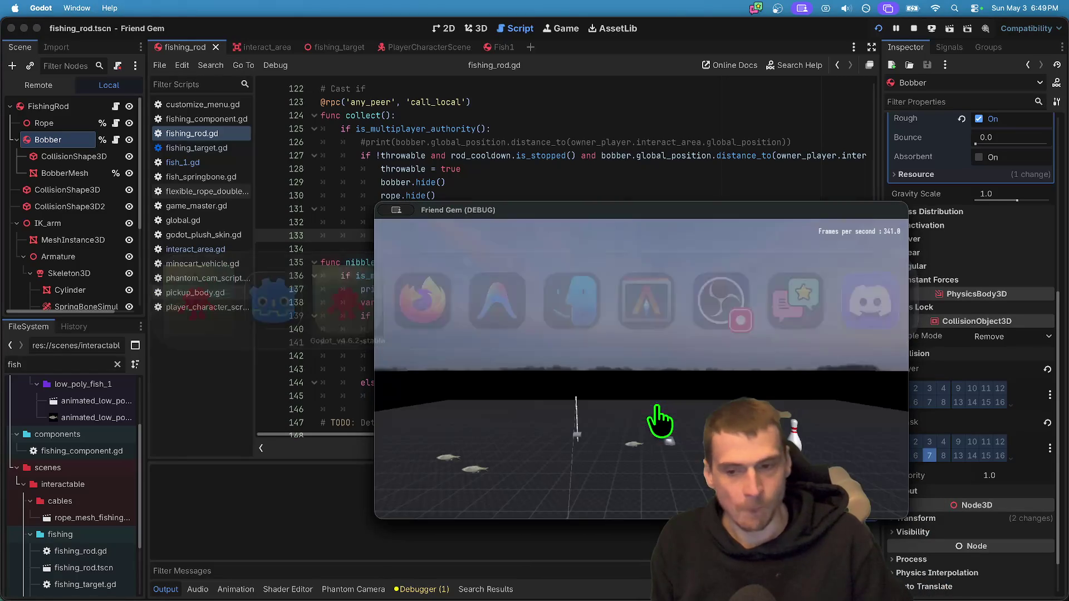
key(Escape)
click(667, 396)
click(871, 244)
click(860, 272)
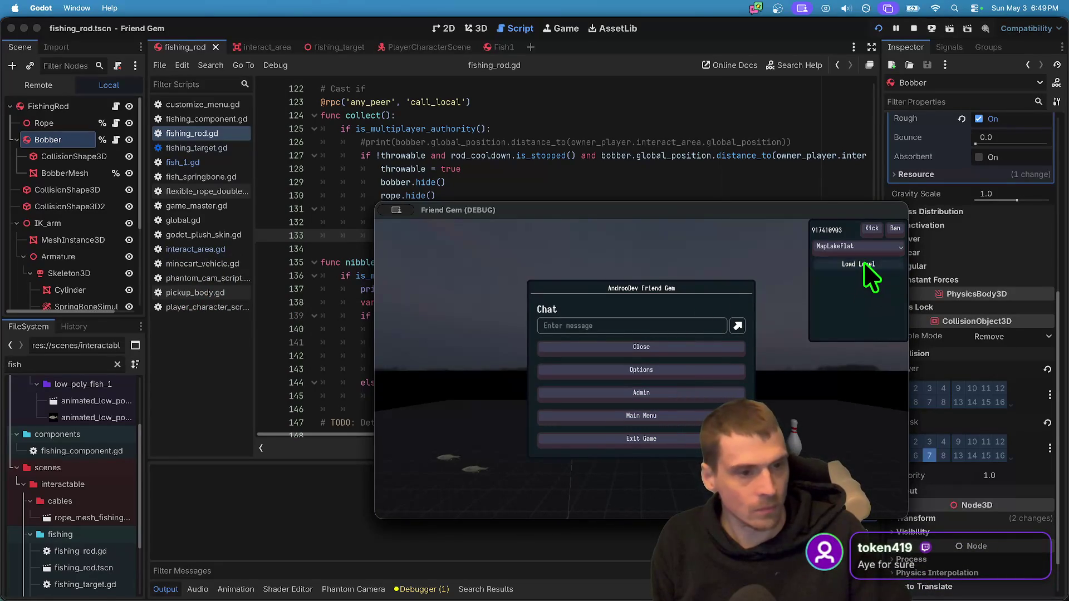
click(864, 261)
key(super+Tab)
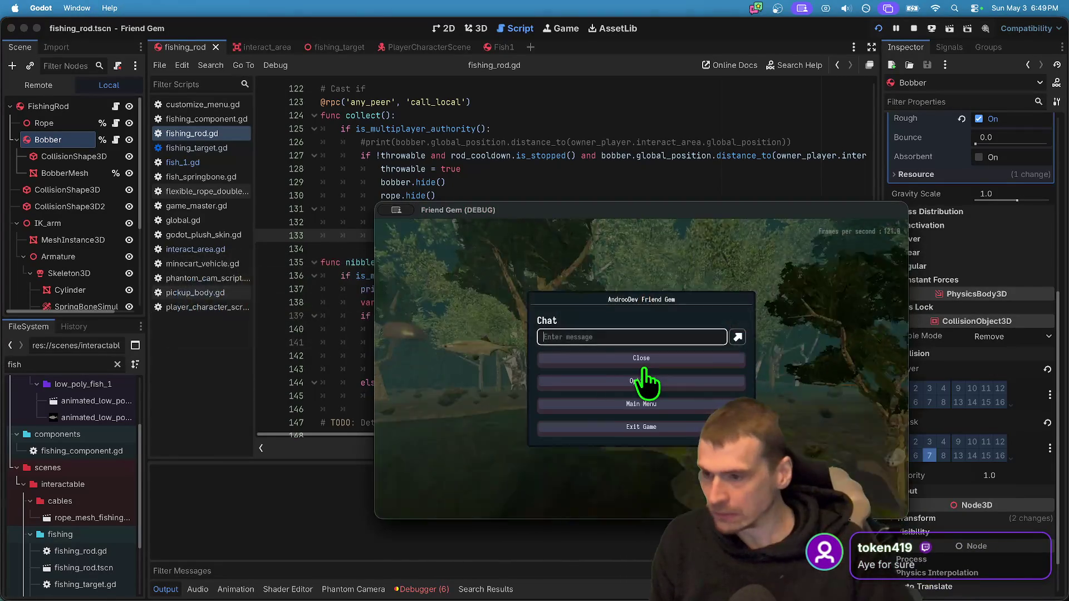
click(643, 370)
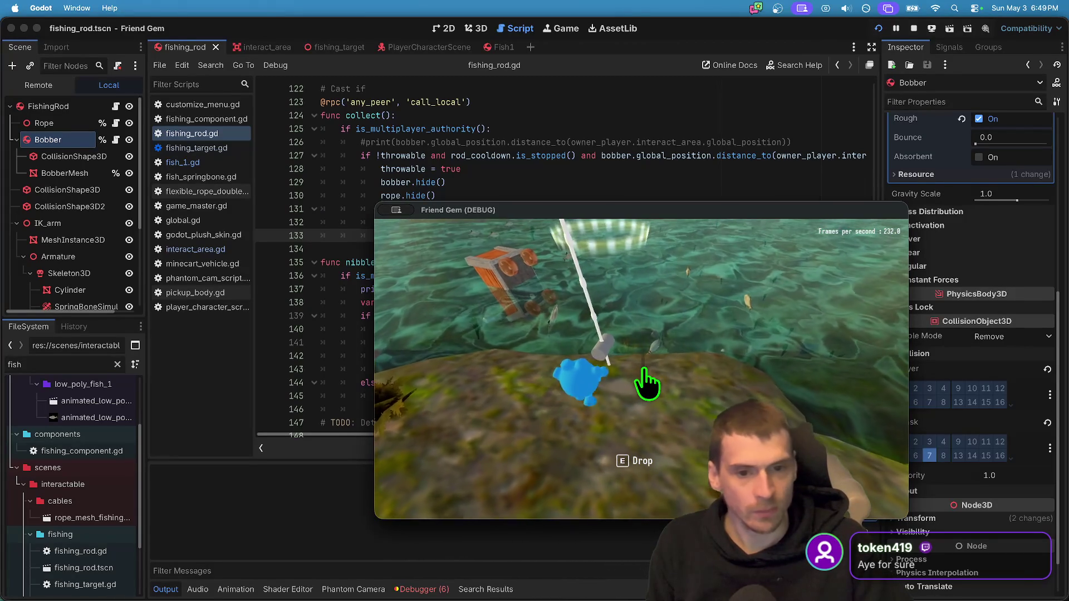
Look out over the lake and cast the bobber into the water.
key(w)
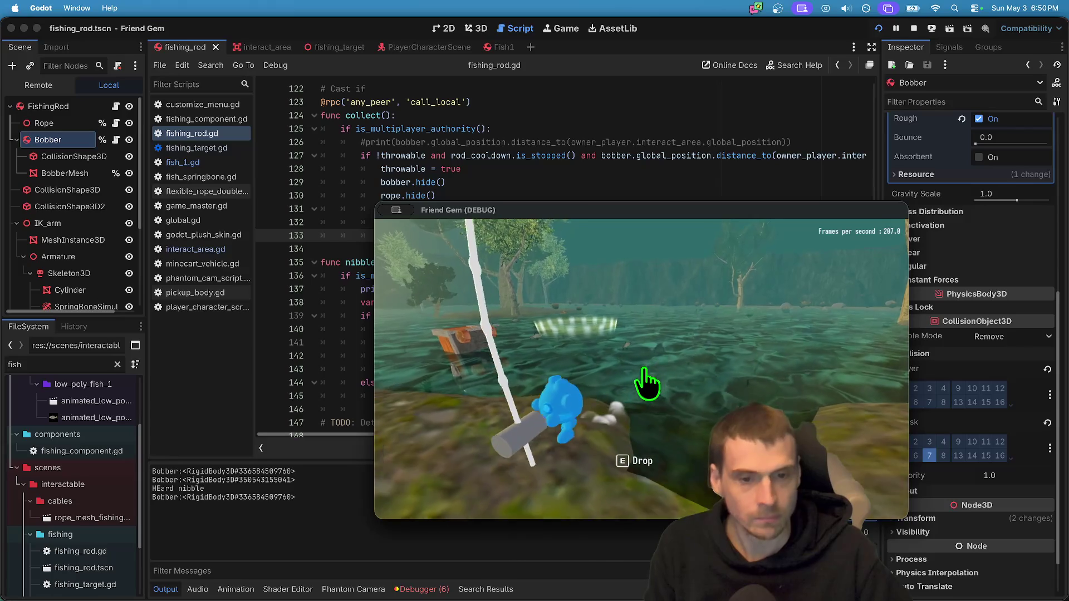
click(645, 384)
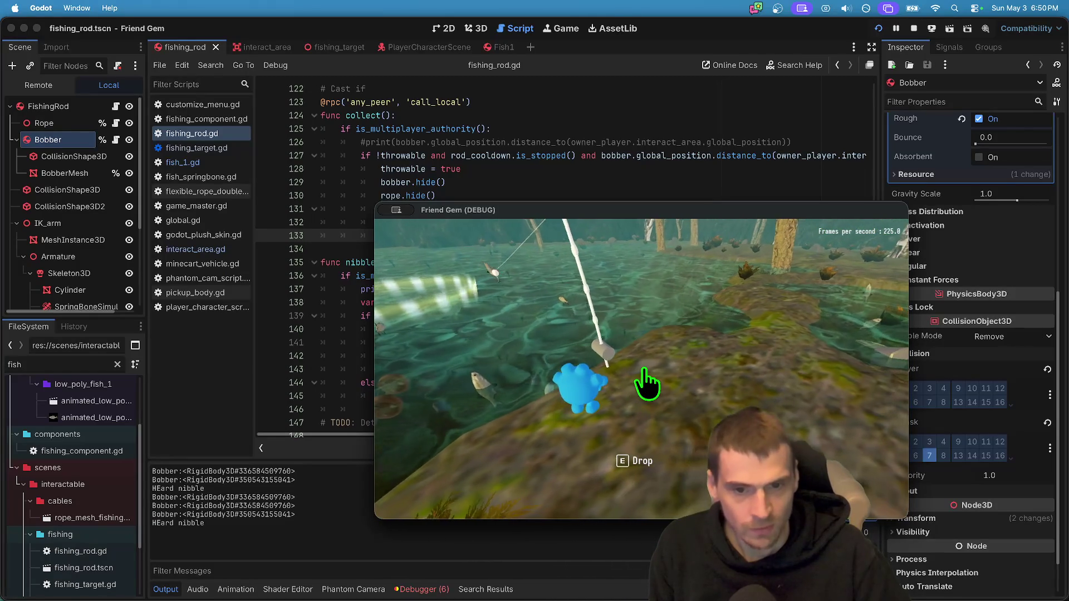
Walk to the water, take the rod with E, cast, drop the caught fish, then return to the editor.
key(w)
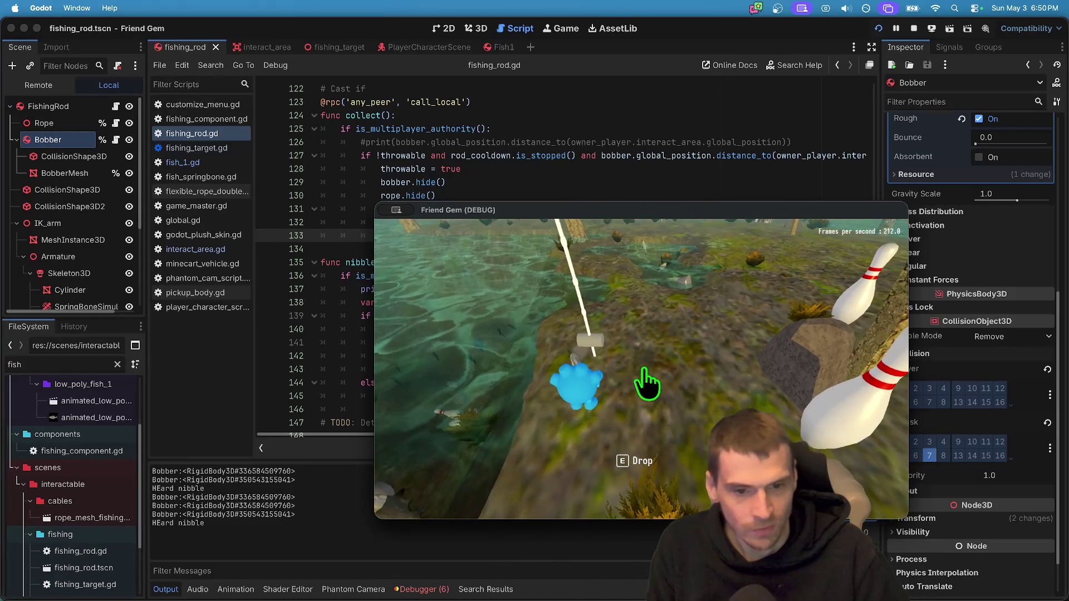
key(w)
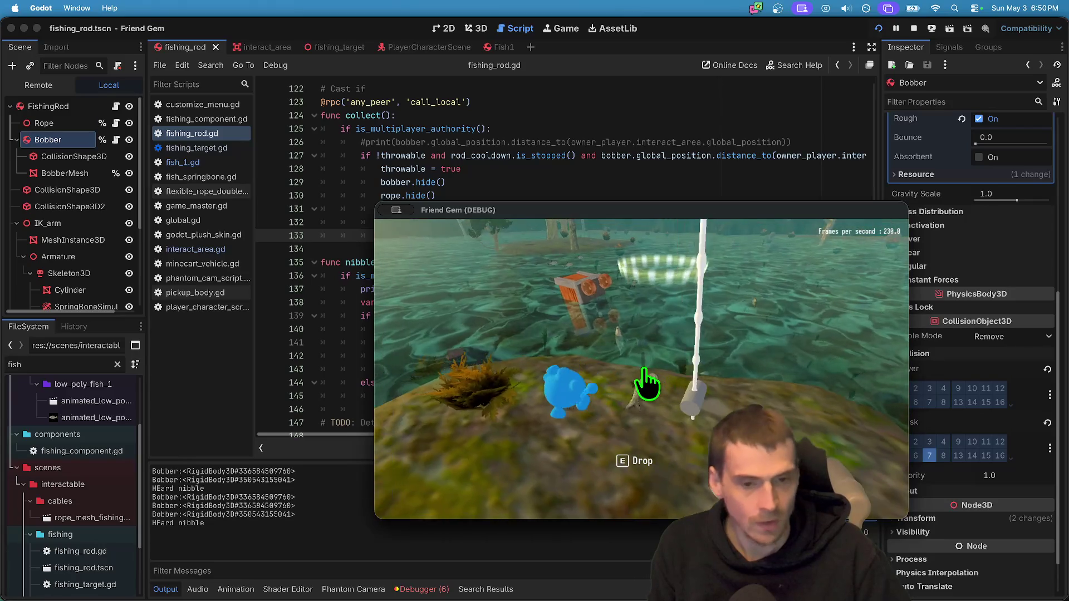
key(e)
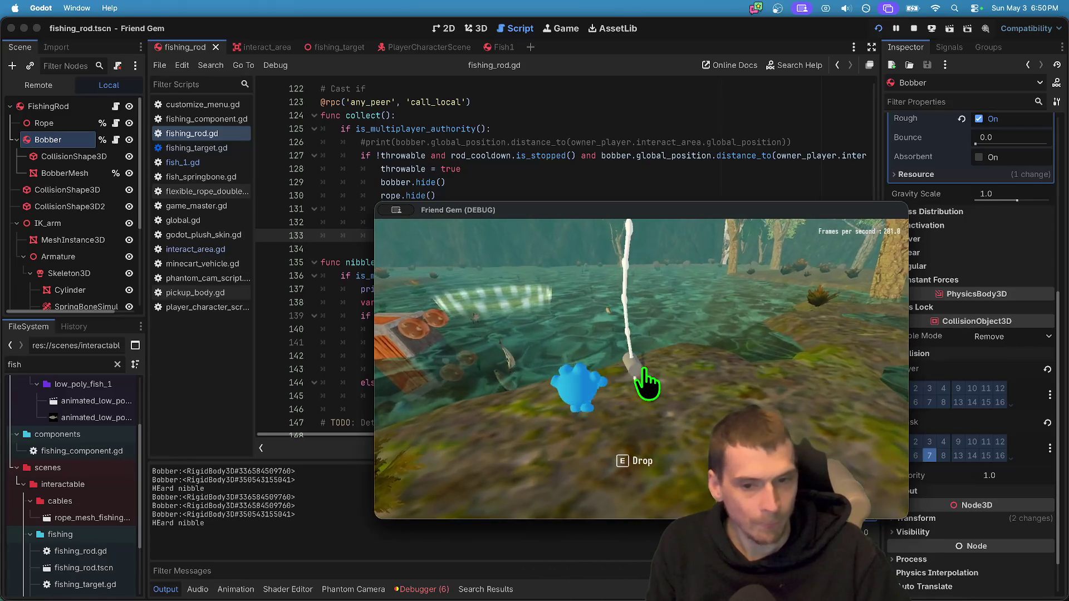
click(646, 385)
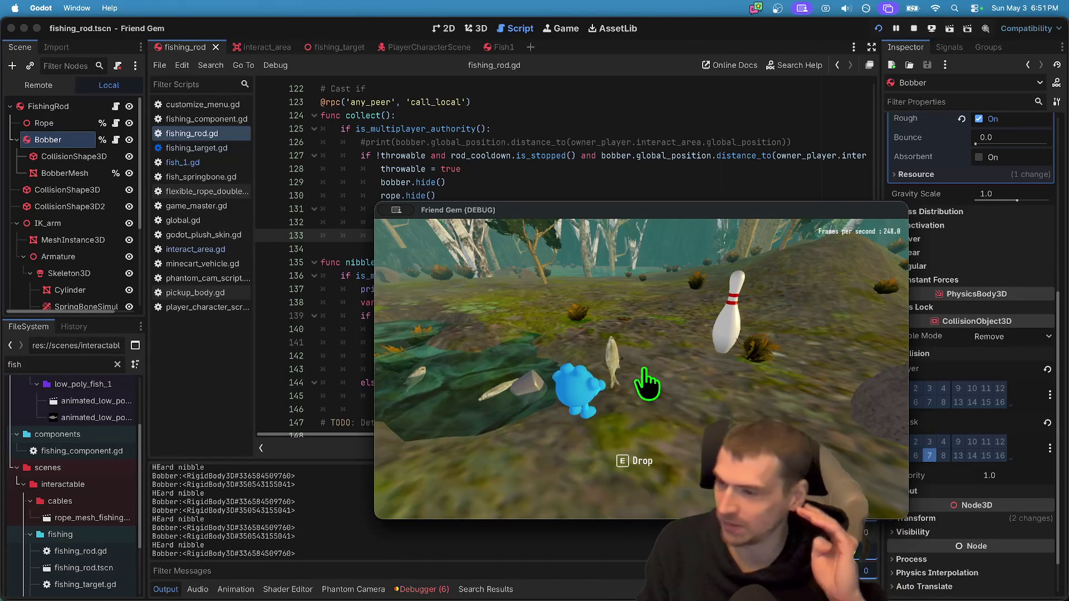
key(e)
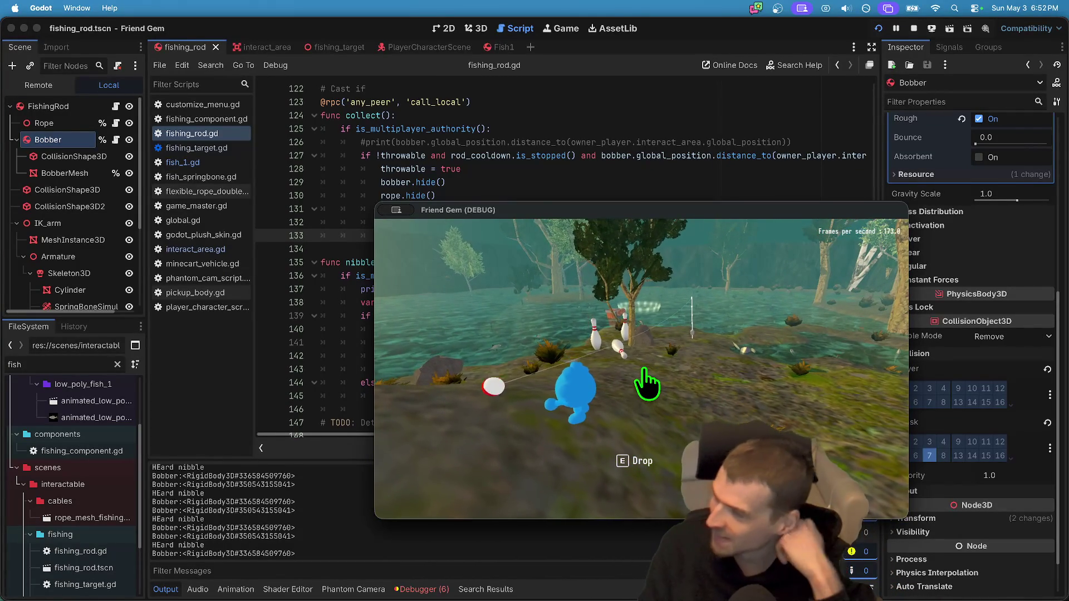
key(e)
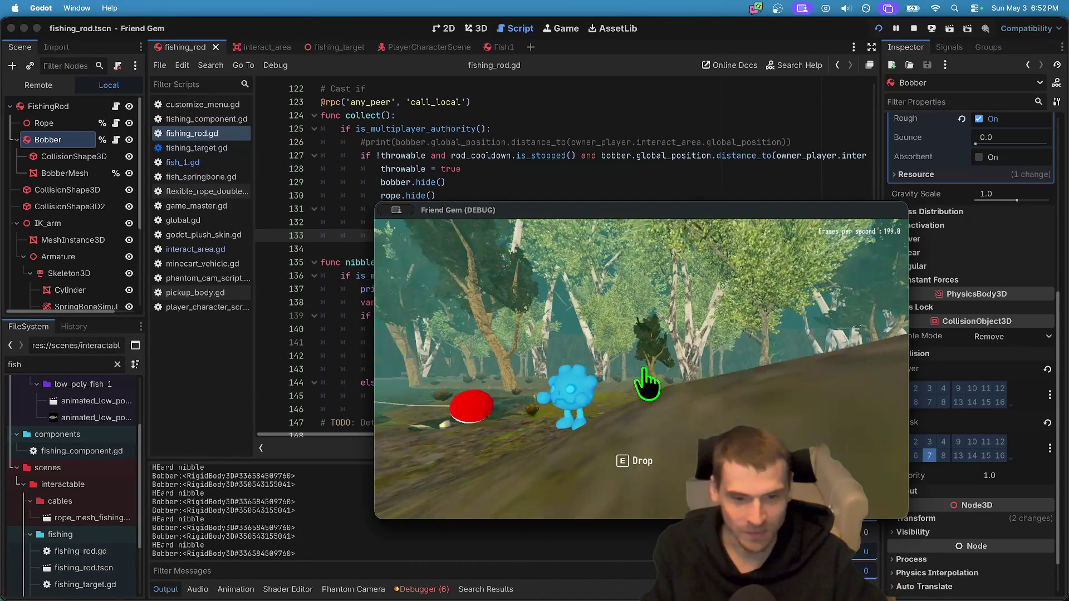
key(super+period)
Set the Bobber's Offset Forward to 1.0 in the Inspector.
click(45, 125)
click(47, 139)
scroll(986, 171, up, 5)
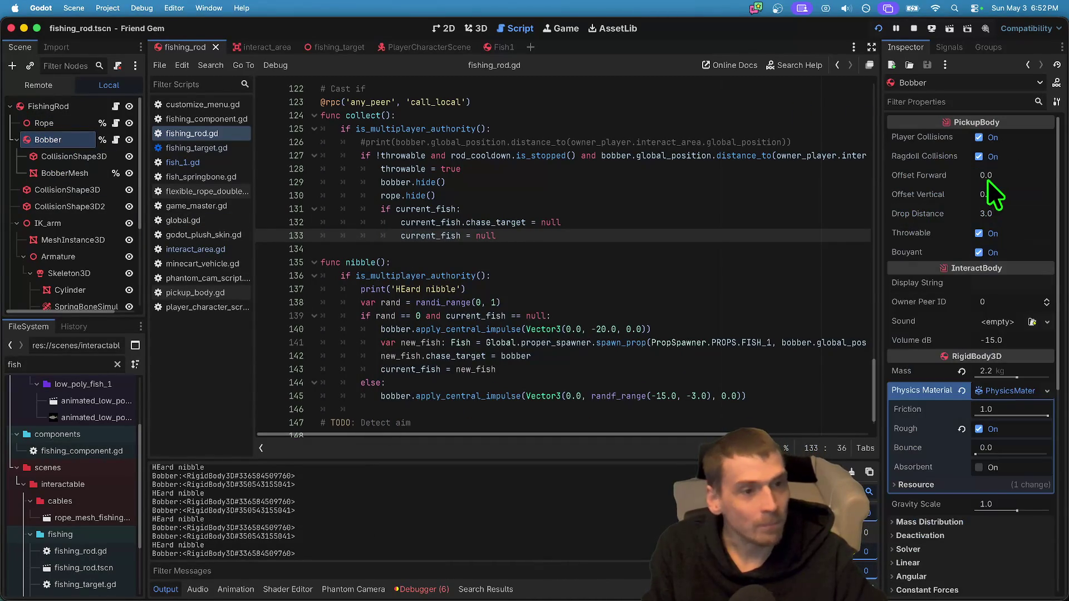
click(1005, 183)
text(1.)
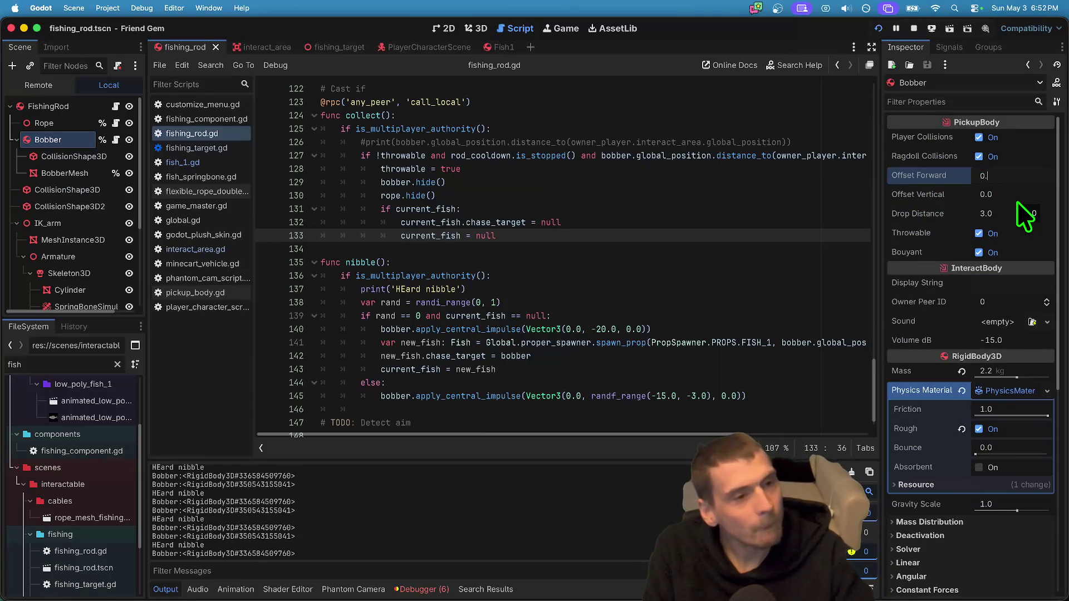
key(Return)
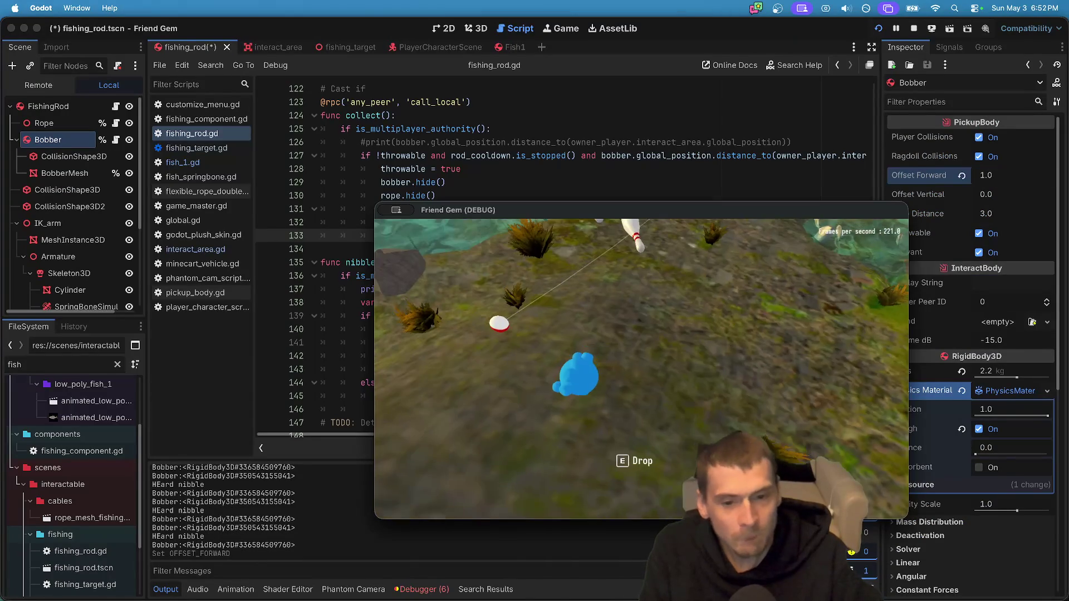
Change the Bobber's Offset Forward to -1.0.
click(1017, 172)
key(Up)
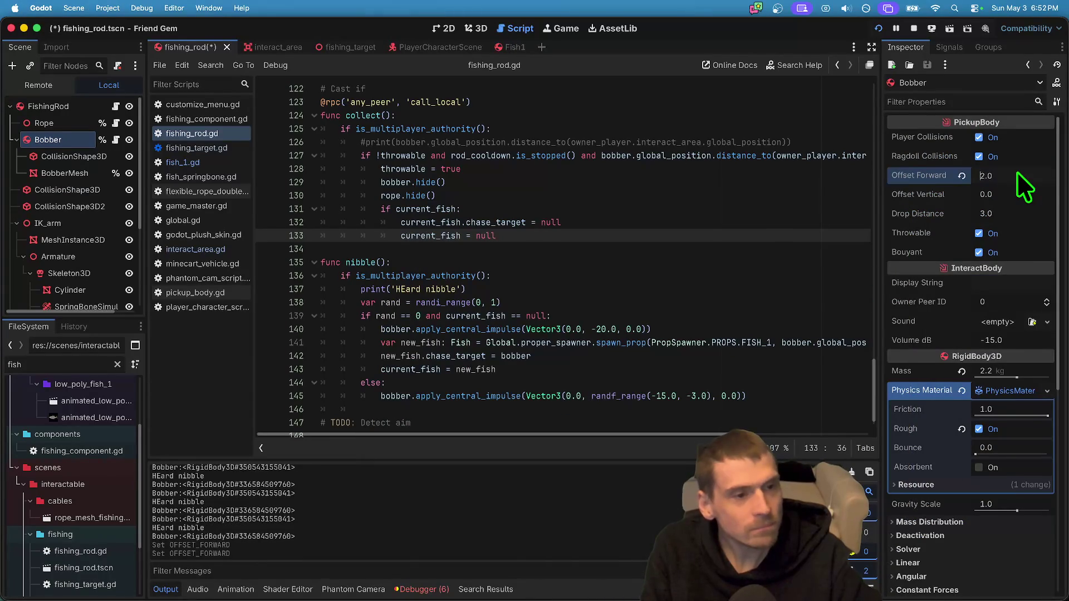
key(Down)
key(Down)
text(-)
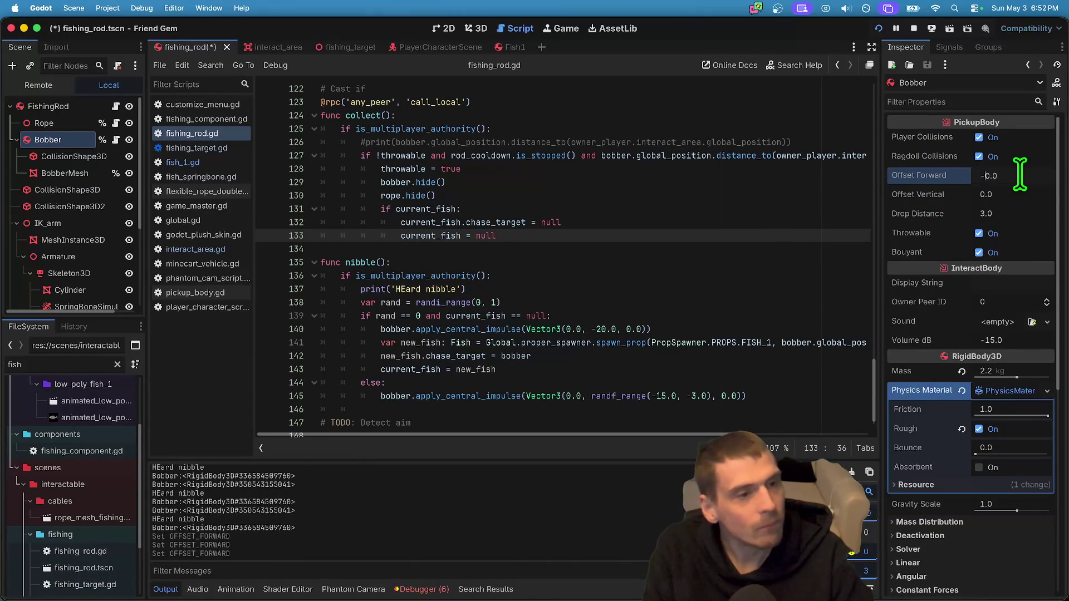
text(1)
key(Return)
click(1019, 174)
double_click(1019, 174)
text(1)
key(Return)
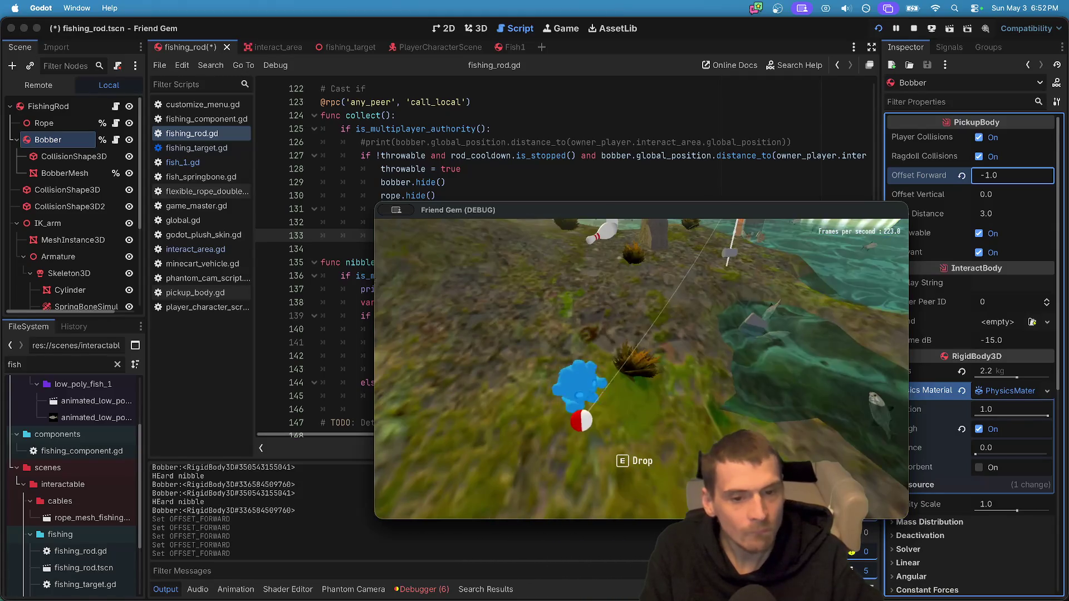
Adjust the Bobber's Offset Forward to -0.5 and check it in the running game.
key(super+Tab)
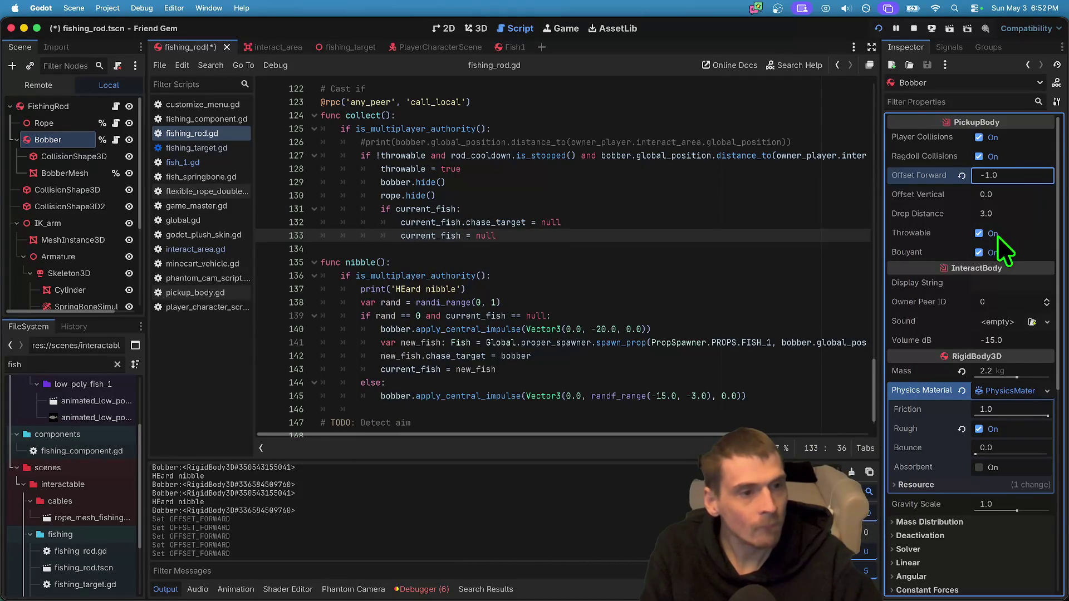
click(990, 175)
key(BackSpace)
key(BackSpace)
key(BackSpace)
text(0.5)
key(Return)
key(super+Tab)
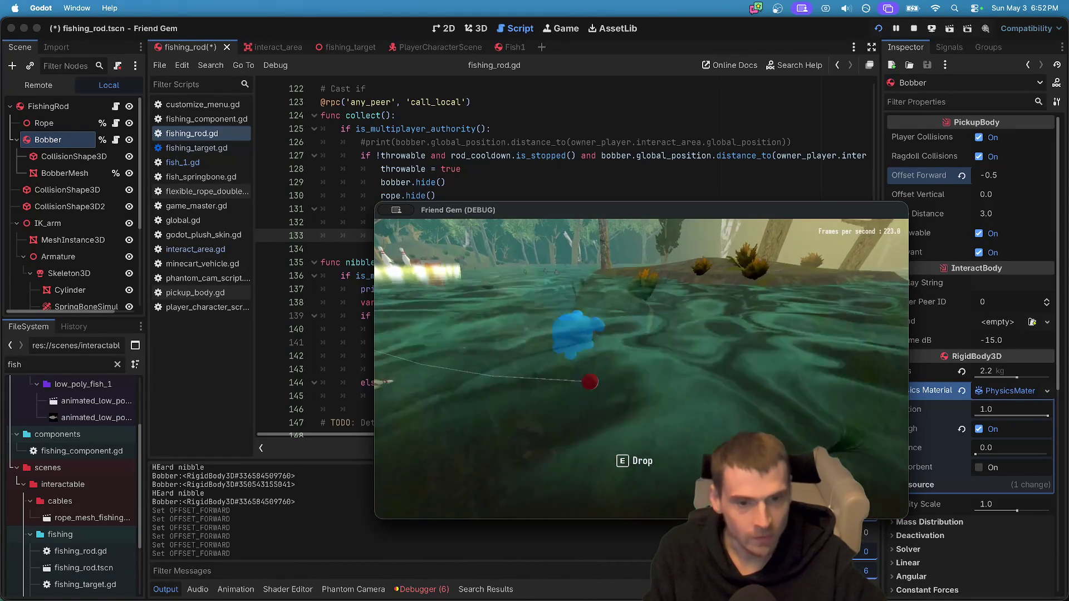
Turn off the Bobber's Player Collisions, save, and relaunch the game to walk forward.
click(20, 130)
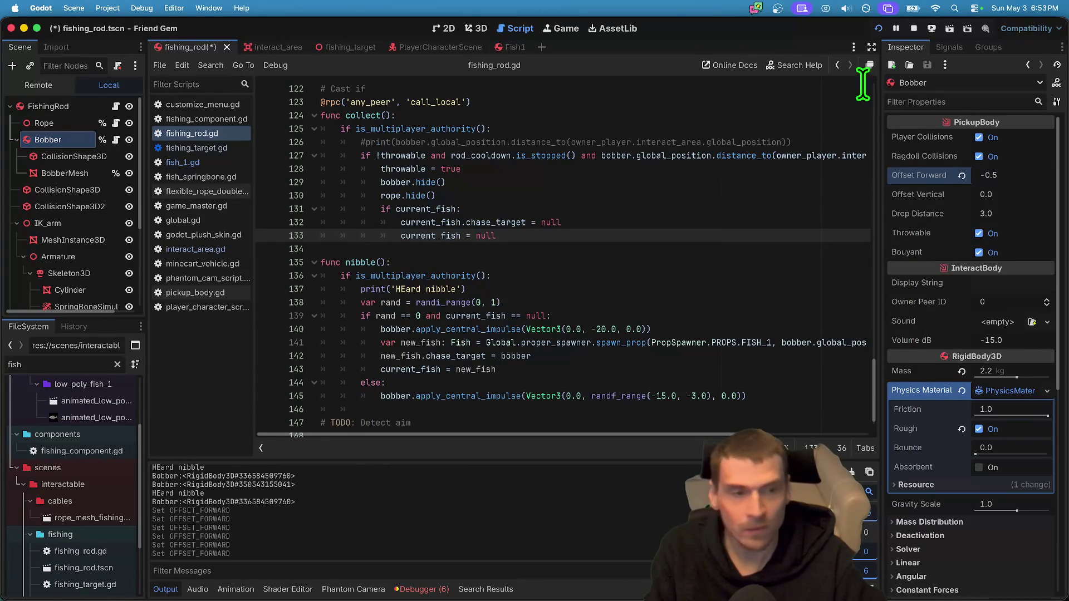
click(979, 137)
click(908, 26)
click(711, 315)
key(ctrl+s)
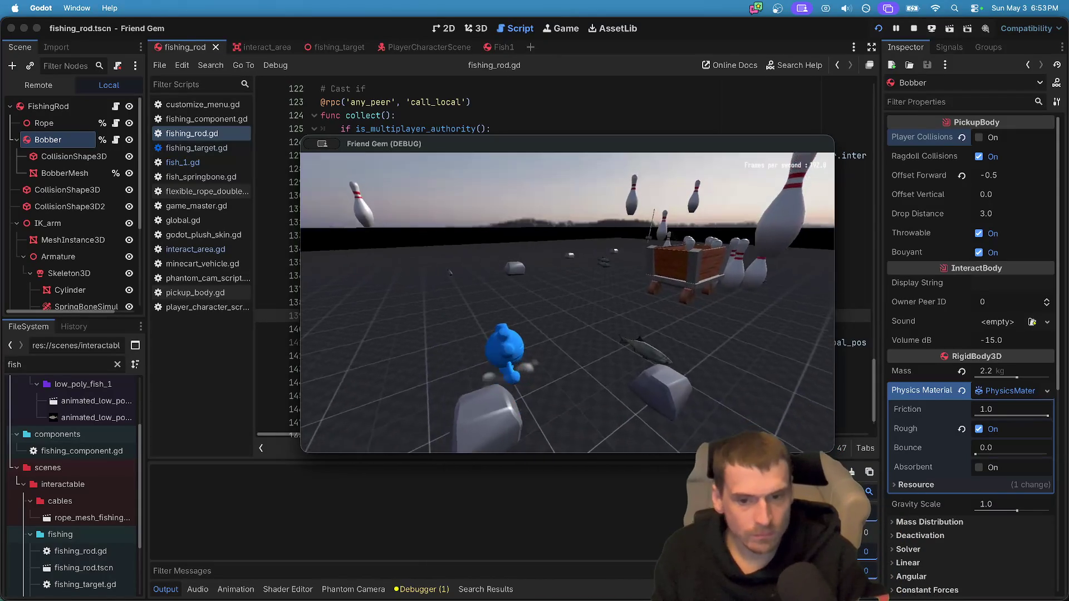
key(w)
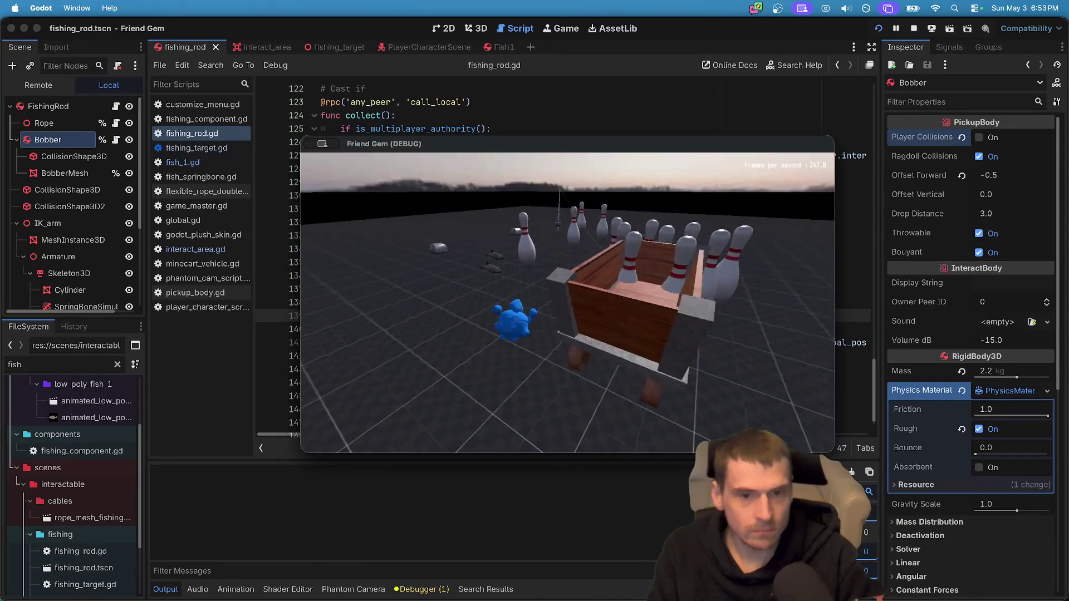